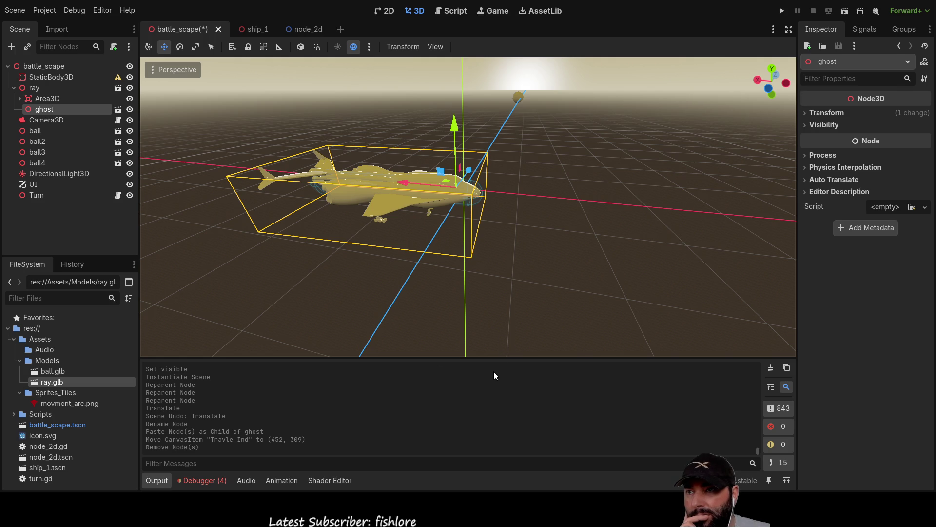
Add a MeshInstance3D child under ghost and set its Geometry Cast Shadow to Off
key(ctrl+a)
key(Return)
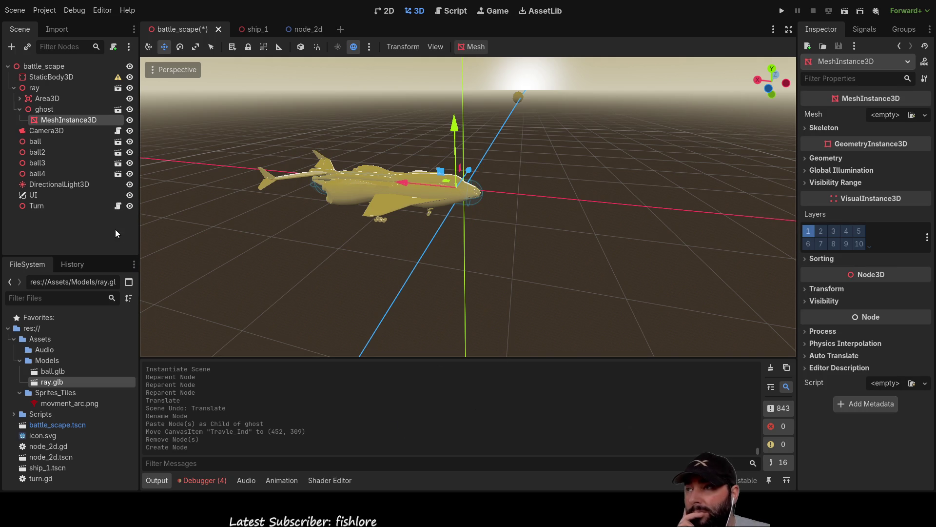
mouse_move(318, 181)
mouse_down()
mouse_move(481, 238)
mouse_move(459, 262)
mouse_move(488, 244)
mouse_up()
click(817, 158)
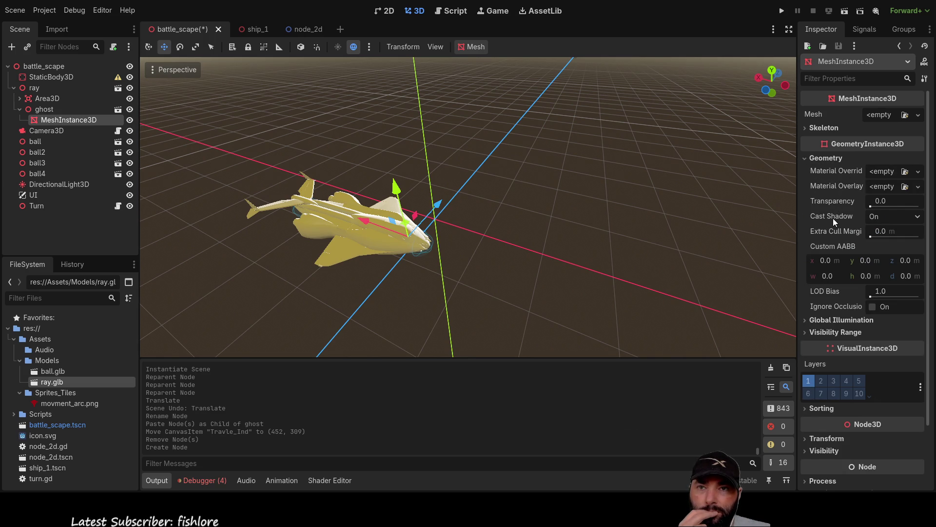
click(908, 216)
click(891, 237)
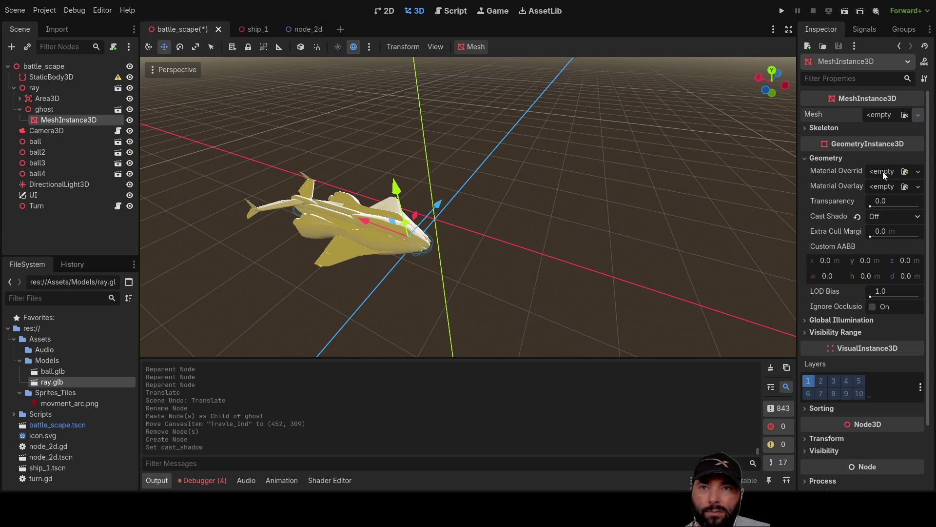
Try a CylinderMesh moved along X, then swap in an ArrayMesh with custom AABB 1000×10×1000
click(885, 200)
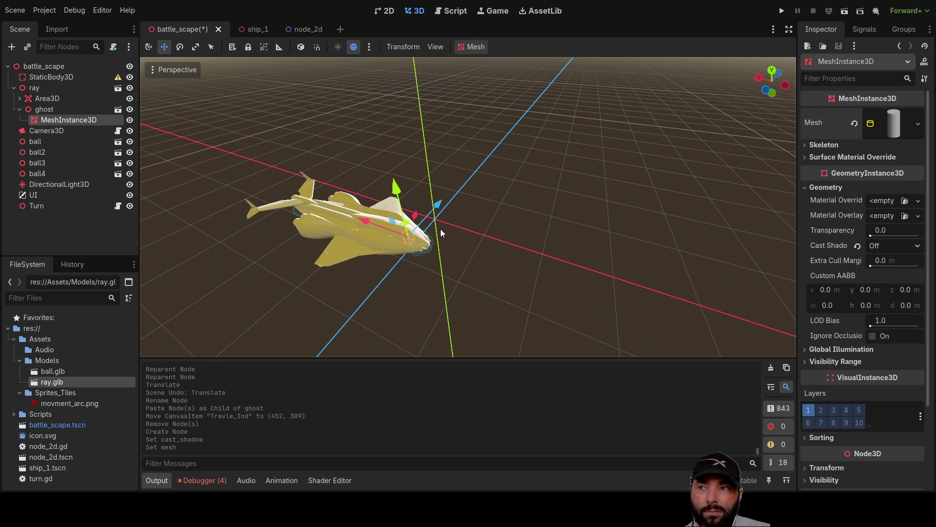
scroll(437, 227, up, 3)
key(f)
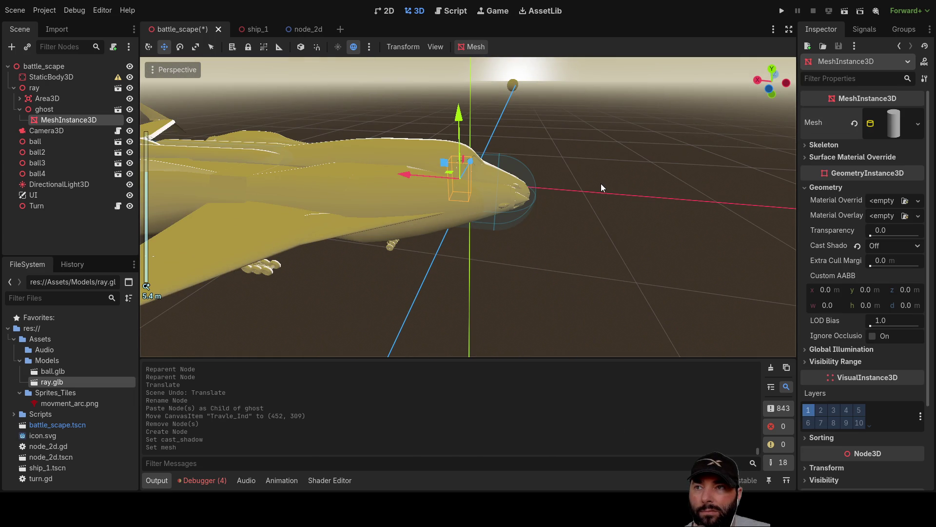
drag(412, 177, 541, 196)
scroll(687, 240, up, 3)
scroll(687, 240, down, 3)
mouse_move(690, 239)
mouse_down()
mouse_move(627, 236)
mouse_move(632, 262)
mouse_move(659, 245)
mouse_up()
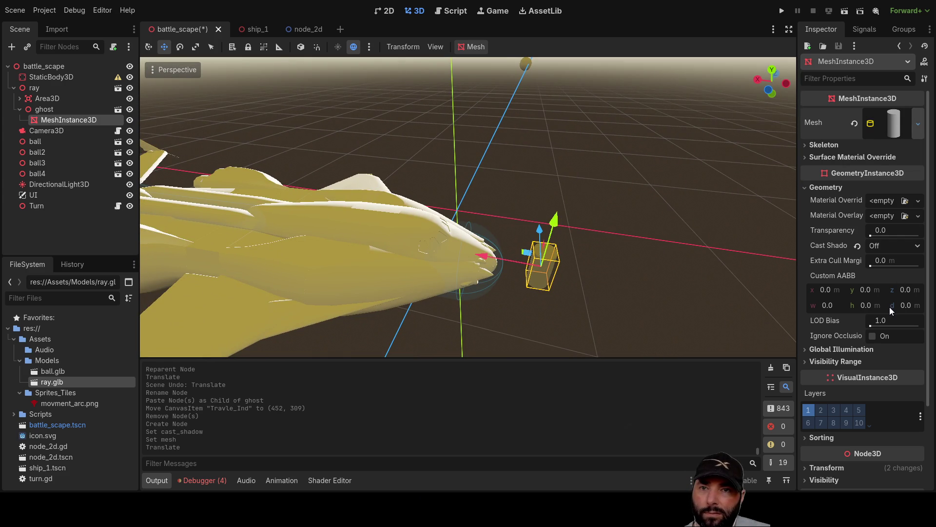
drag(668, 233, 658, 193)
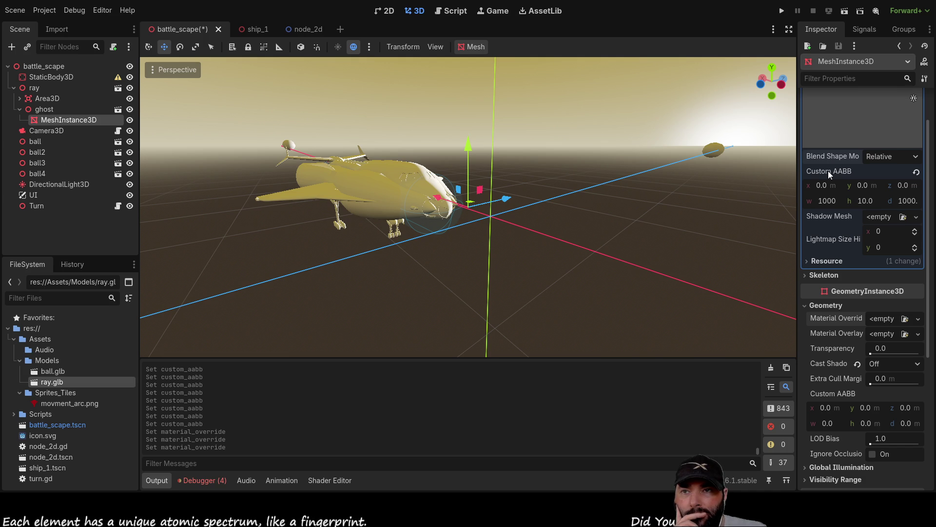
Look over the scene, then set the ghost mesh to a new 1 × 1 × 1 m BoxMesh
scroll(342, 277, up, 5)
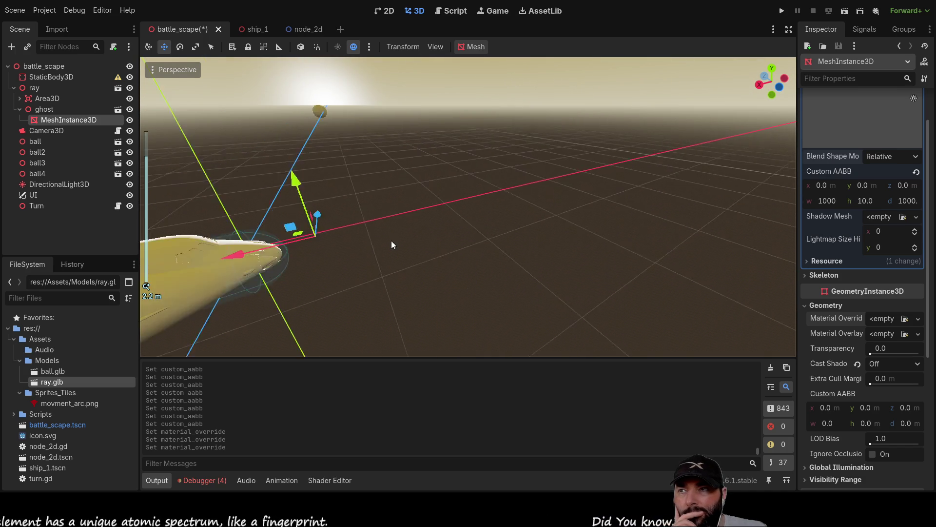
scroll(415, 244, down, 5)
scroll(515, 252, up, 2)
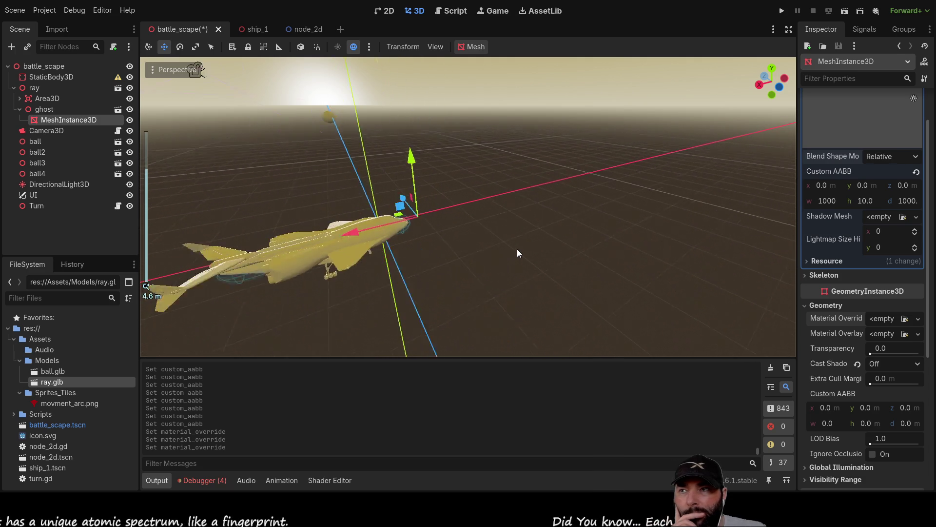
scroll(518, 249, up, 5)
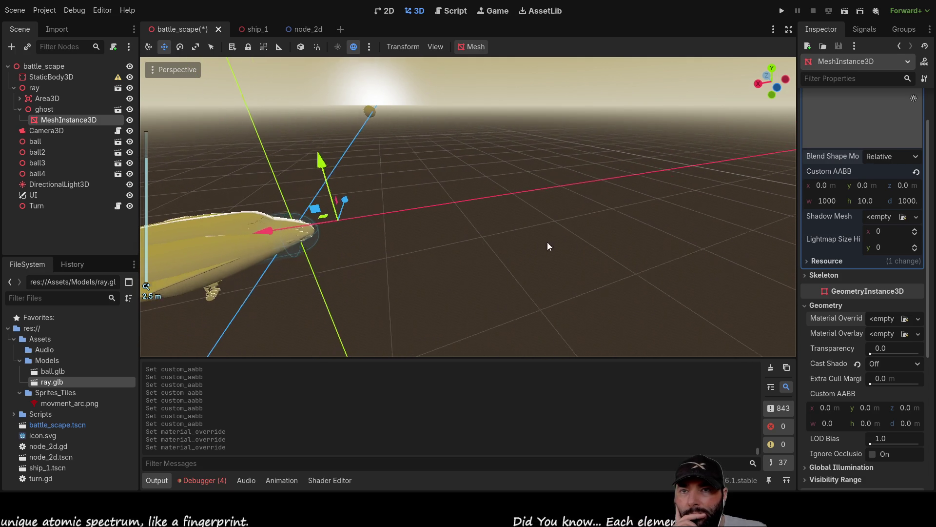
drag(547, 242, 758, 211)
scroll(858, 230, down, 5)
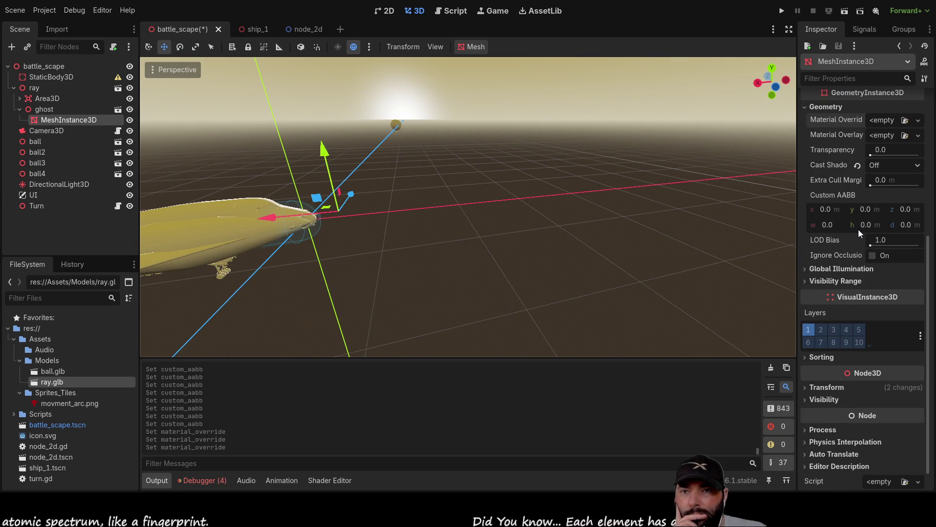
scroll(860, 262, down, 1)
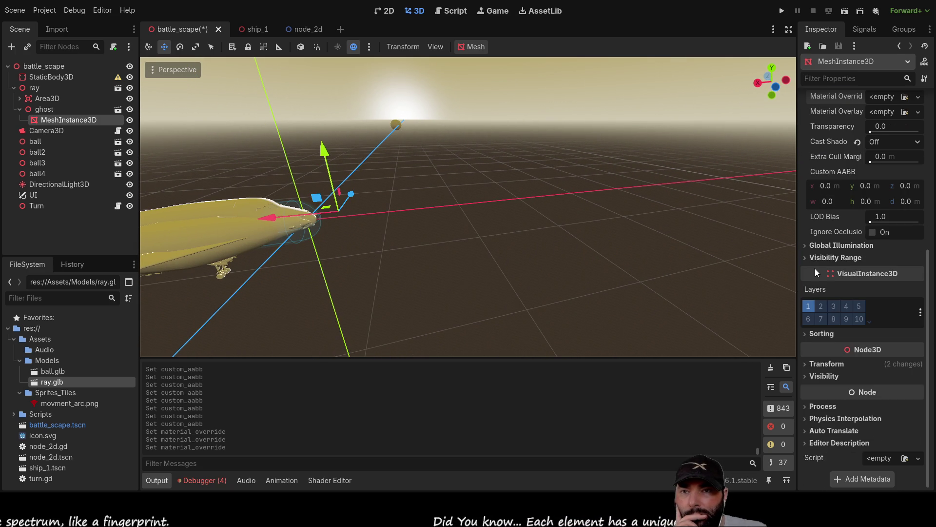
scroll(834, 254, up, 5)
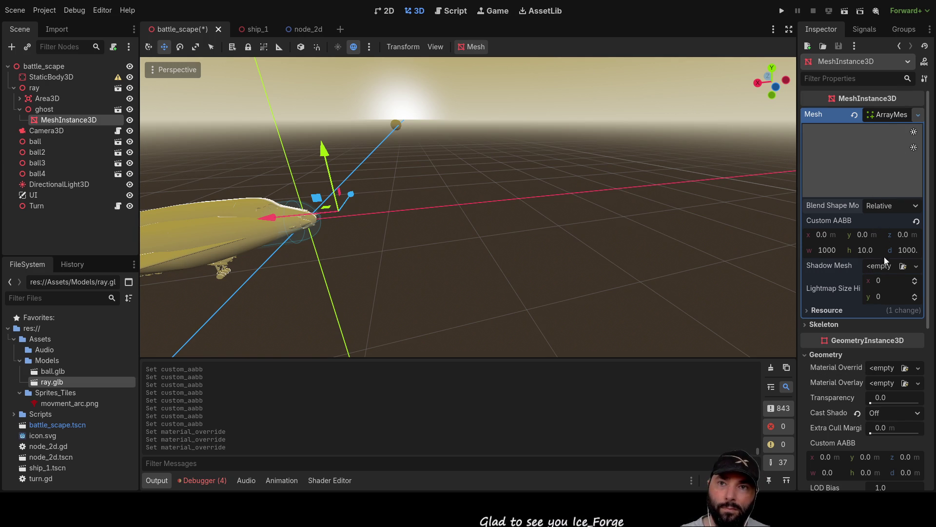
key(ctrl+v)
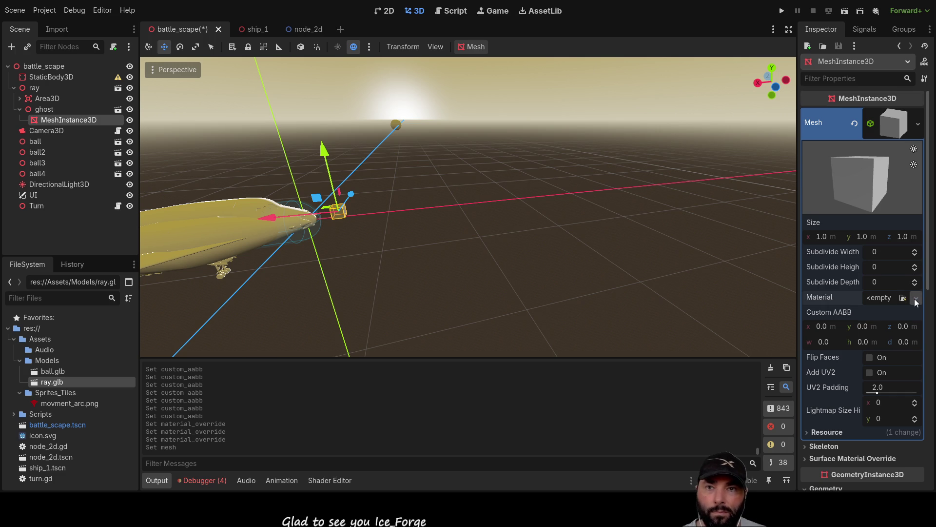
Give the BoxMesh a new StandardMaterial3D with a teal albedo colour
click(883, 326)
click(902, 313)
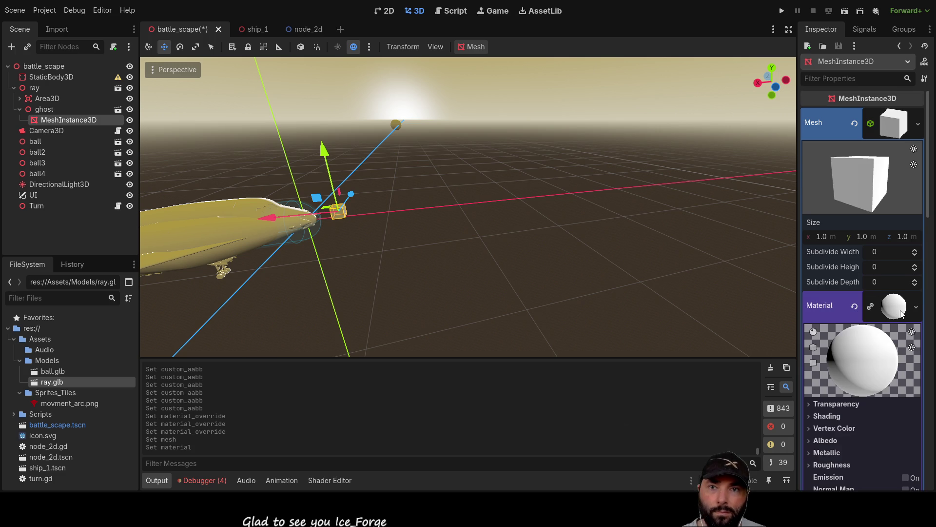
scroll(860, 385, down, 3)
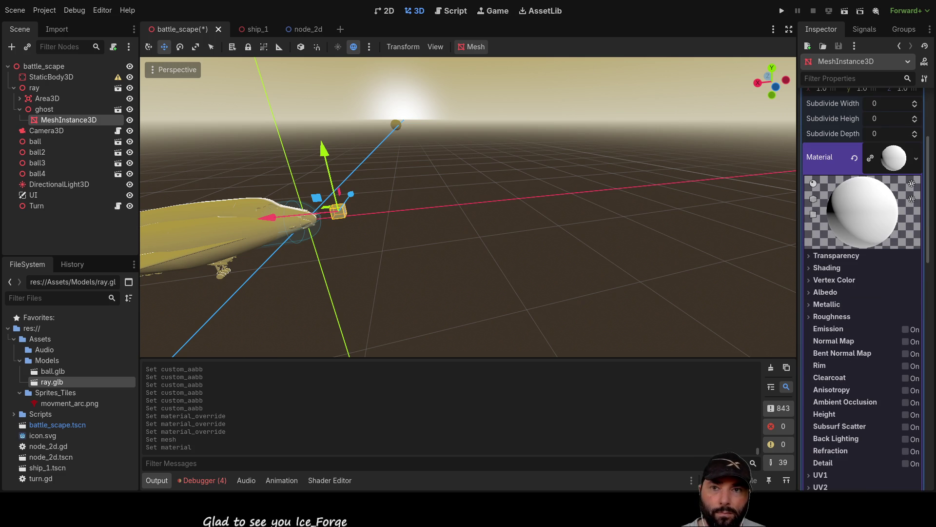
scroll(829, 267, down, 1)
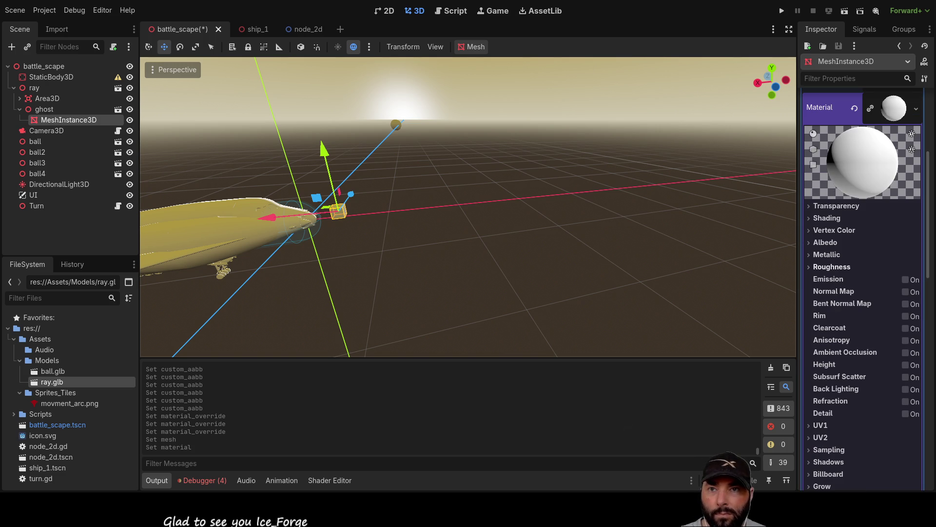
click(811, 243)
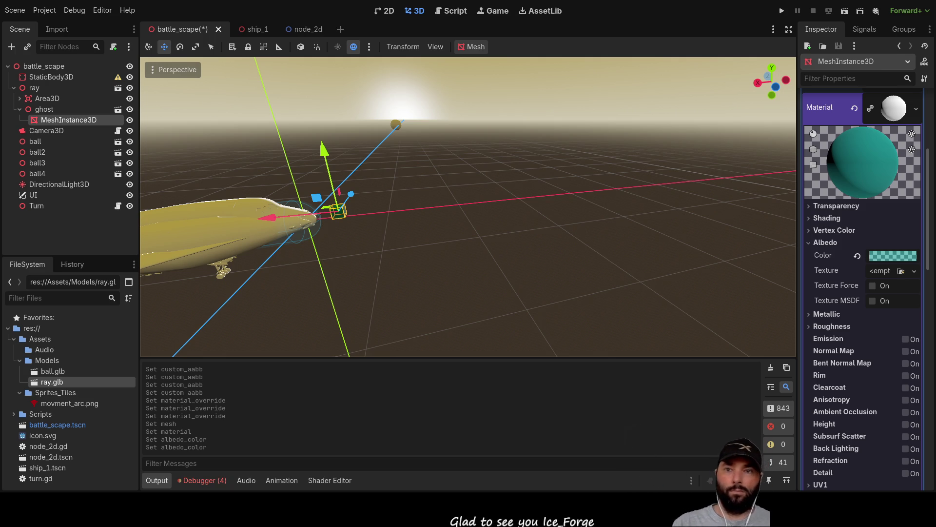
Lower the material's Roughness so the teal surface looks glossy
click(810, 326)
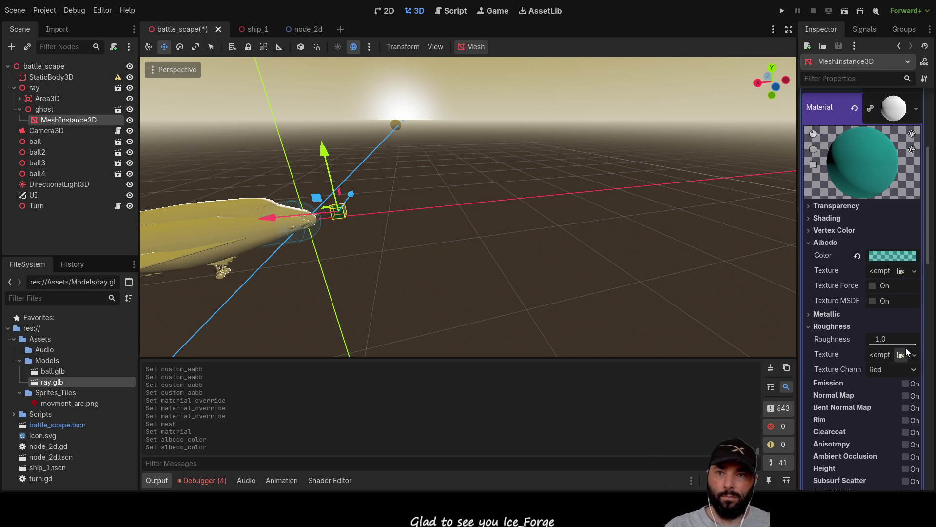
drag(906, 349, 877, 344)
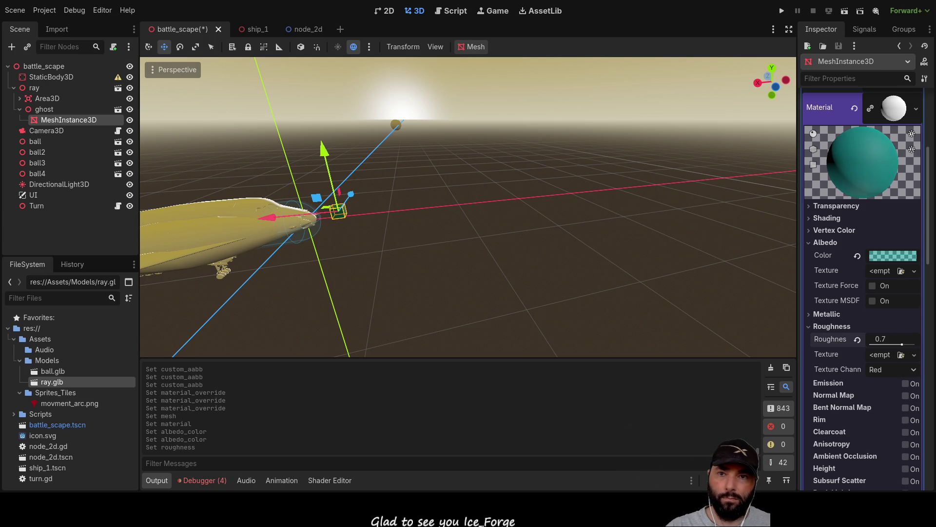
click(809, 327)
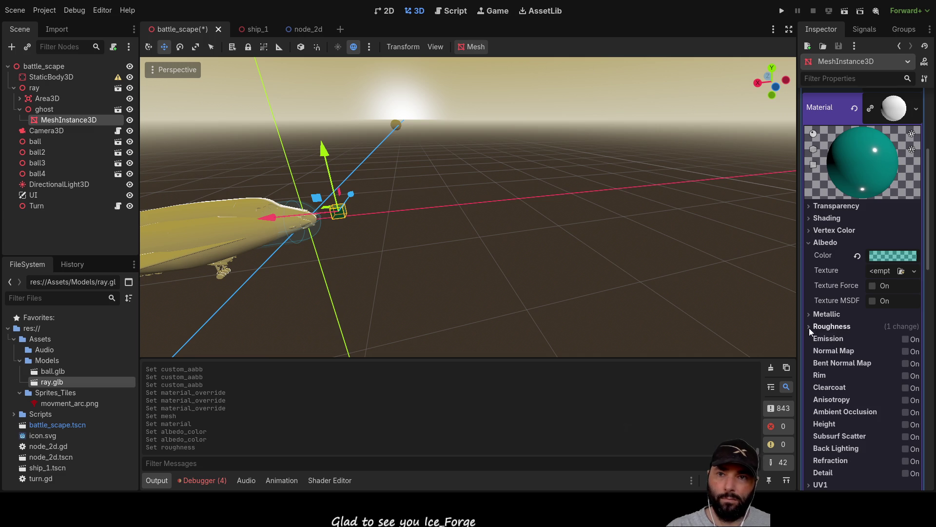
Set the material's Transparency Depth Draw Mode to Always
scroll(862, 288, down, 3)
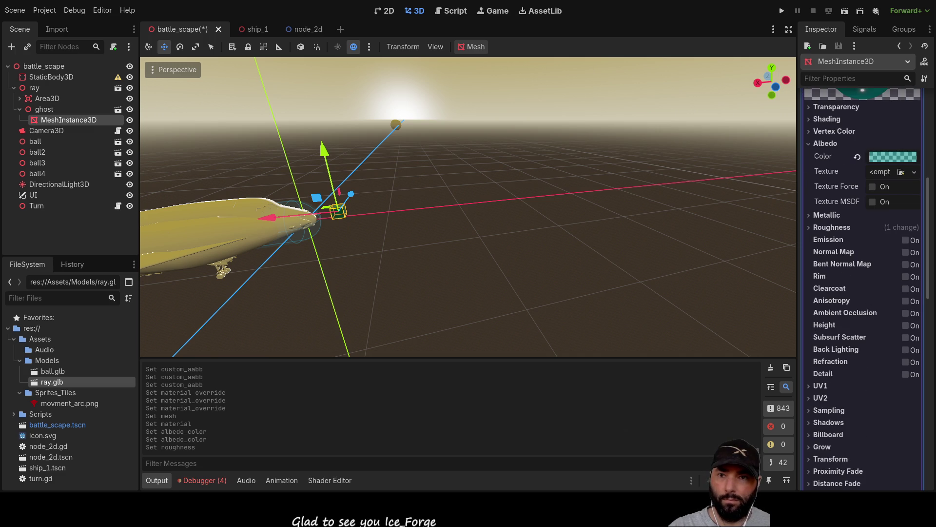
scroll(862, 288, down, 2)
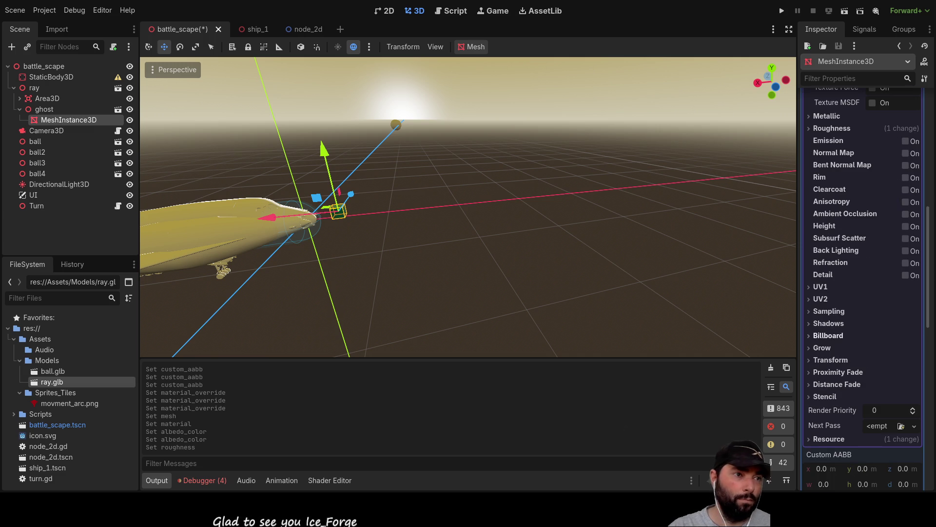
scroll(862, 288, up, 2)
scroll(862, 288, up, 2)
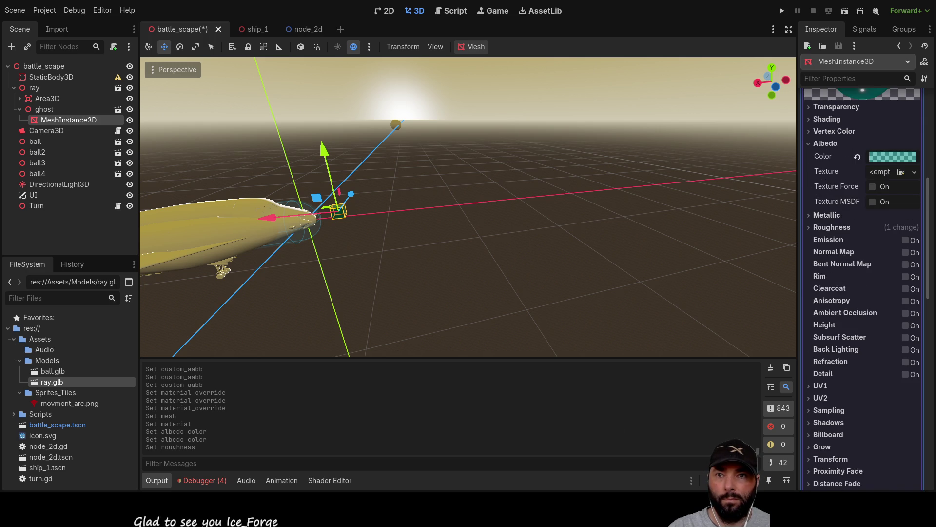
scroll(862, 288, down, 2)
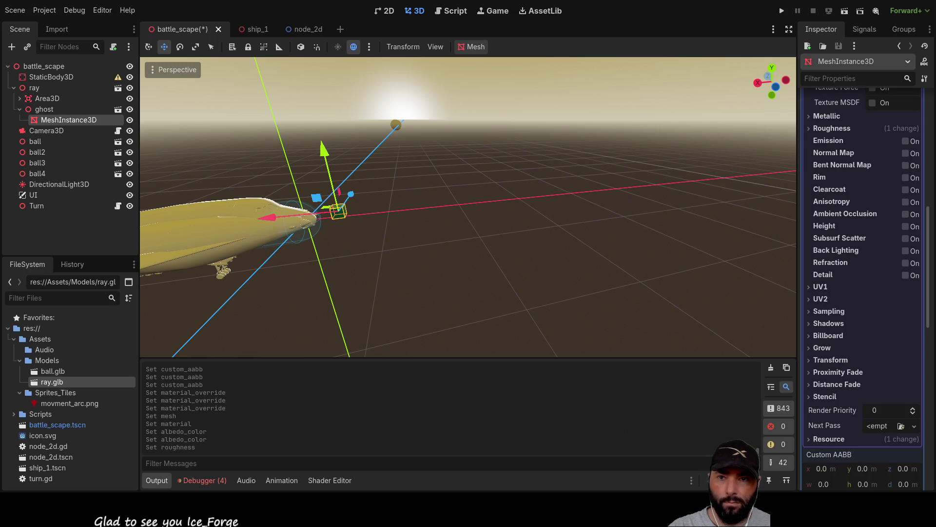
scroll(862, 287, down, 8)
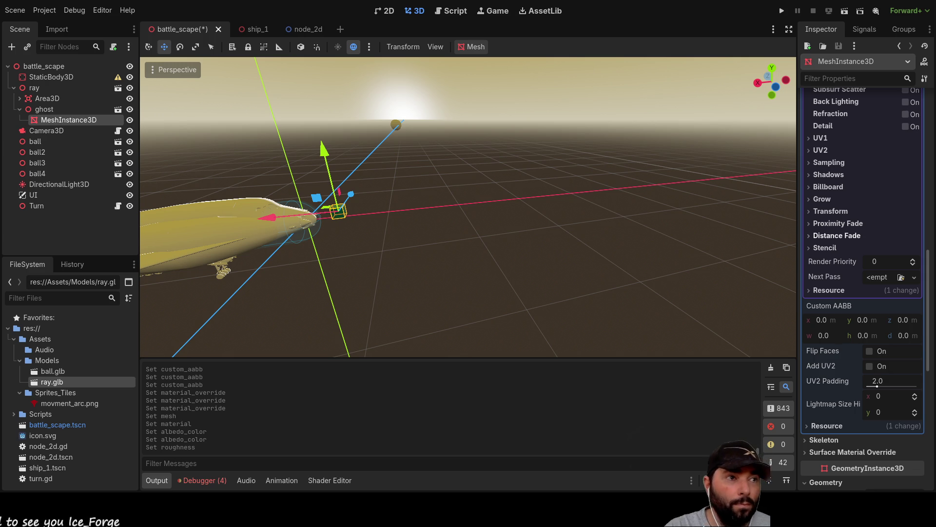
scroll(862, 288, up, 5)
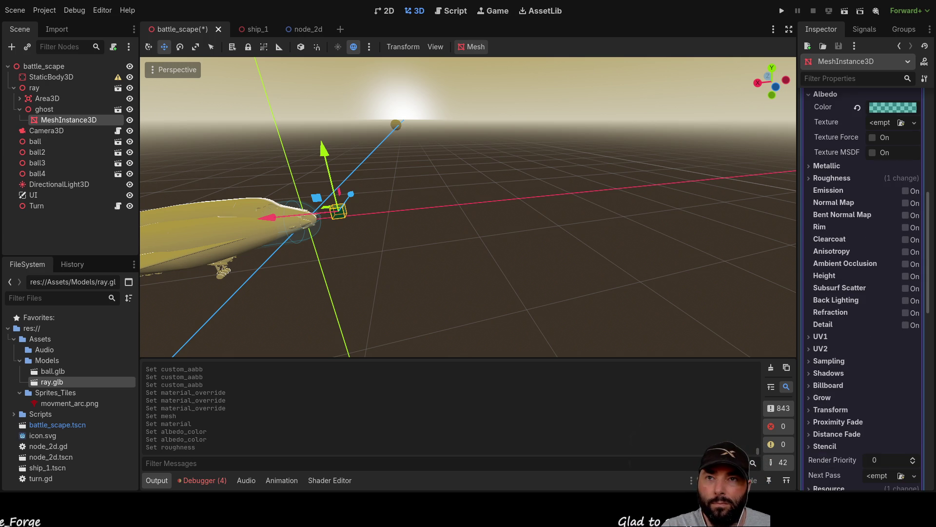
scroll(862, 287, up, 3)
scroll(862, 287, up, 2)
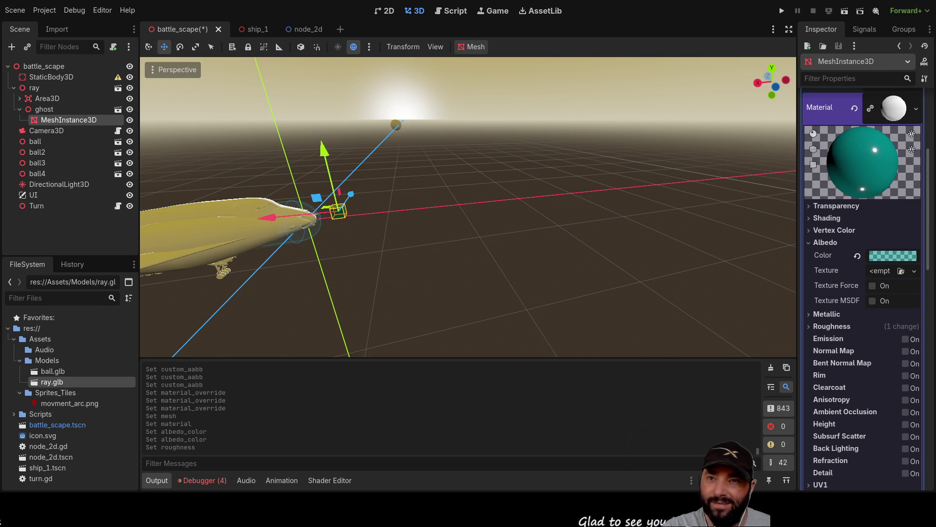
click(832, 206)
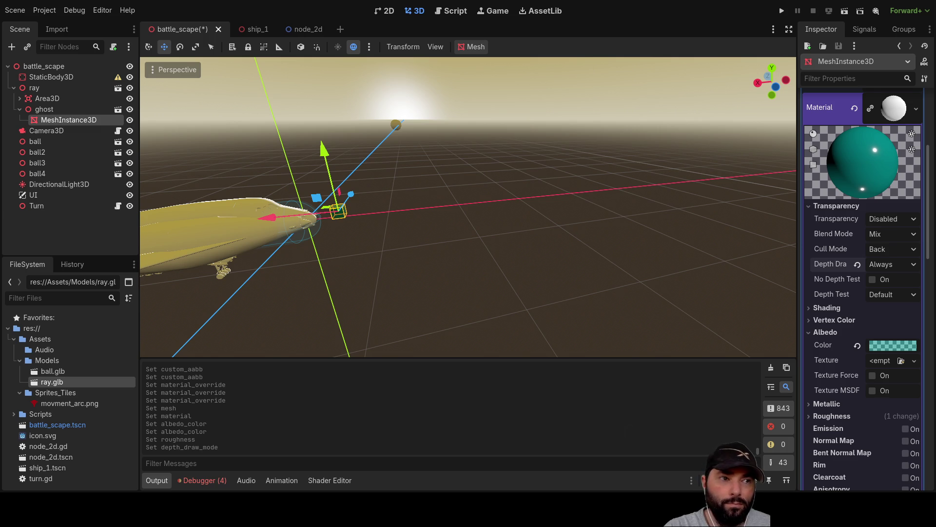
Enable Normal Map on the teal material and give it a new texture
scroll(861, 288, down, 3)
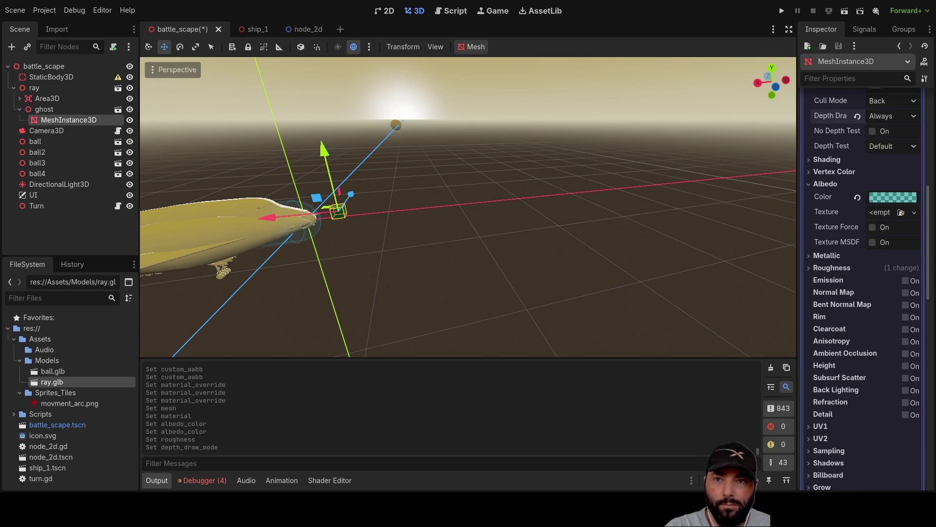
click(906, 293)
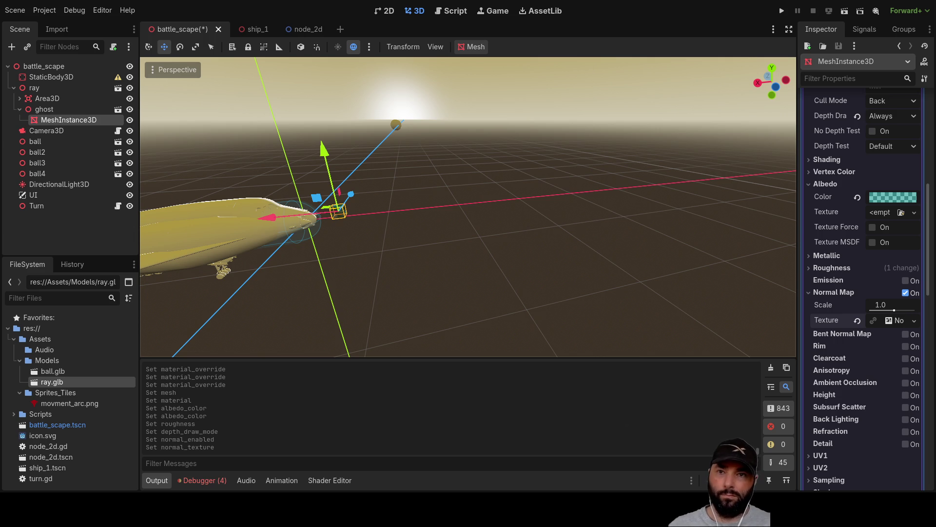
Make the normal texture Seamless and As Normal Map, driven by a new FastNoiseLite
click(904, 320)
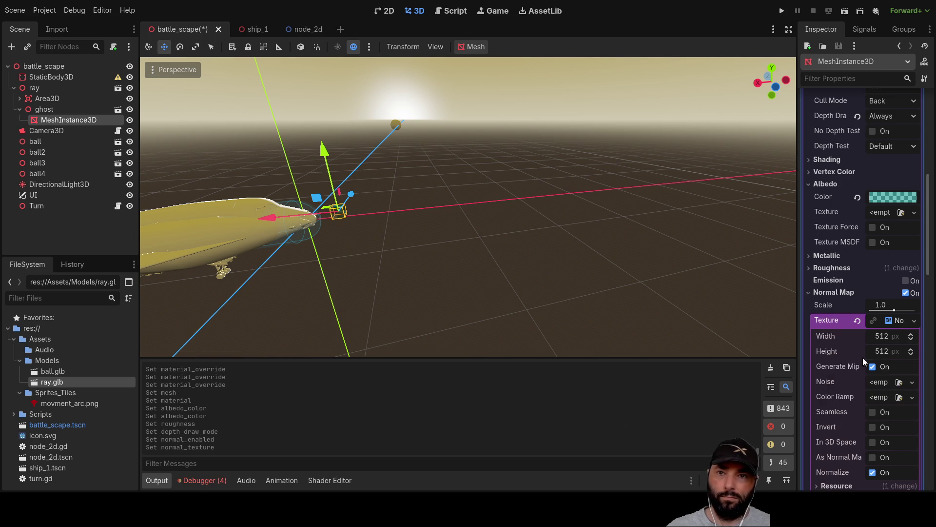
scroll(863, 293, down, 3)
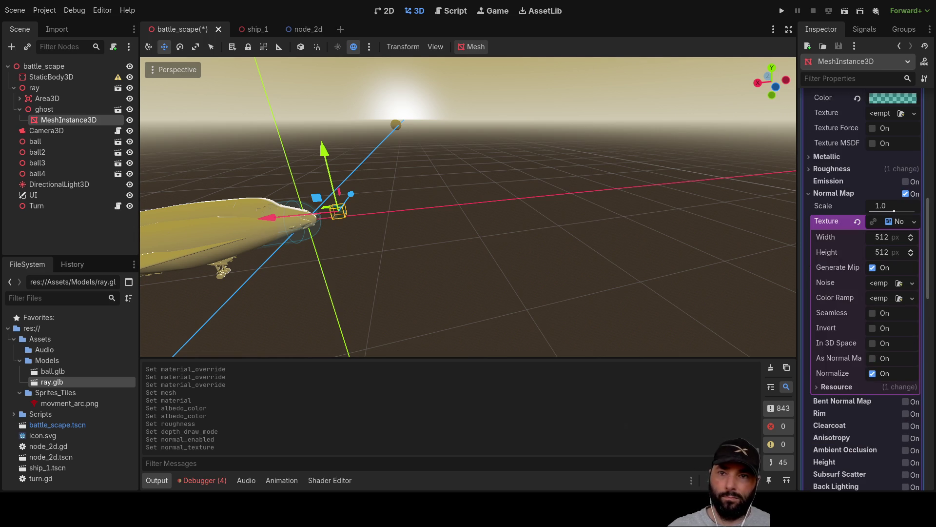
click(873, 313)
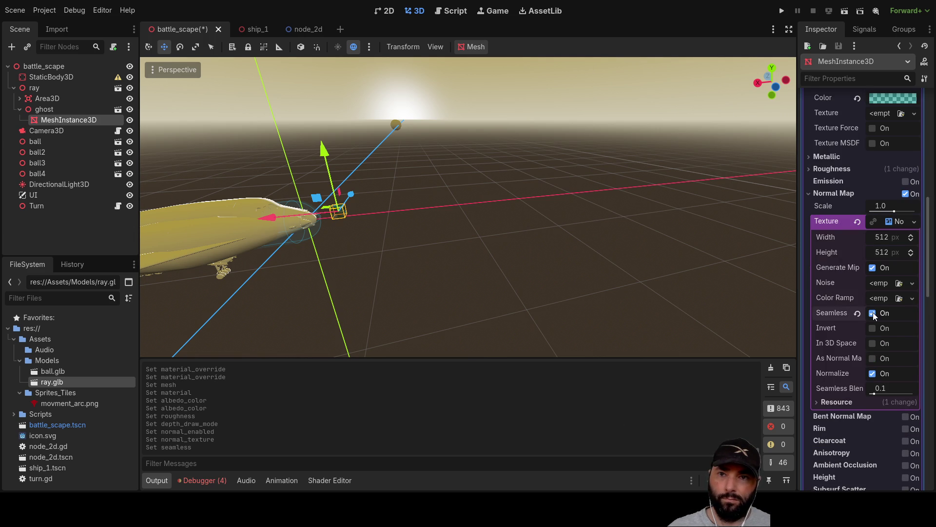
click(873, 358)
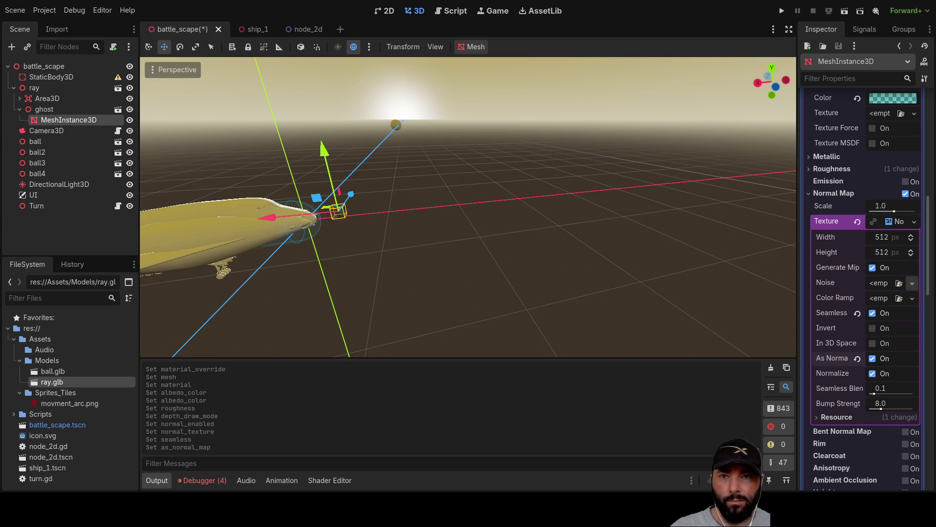
click(888, 309)
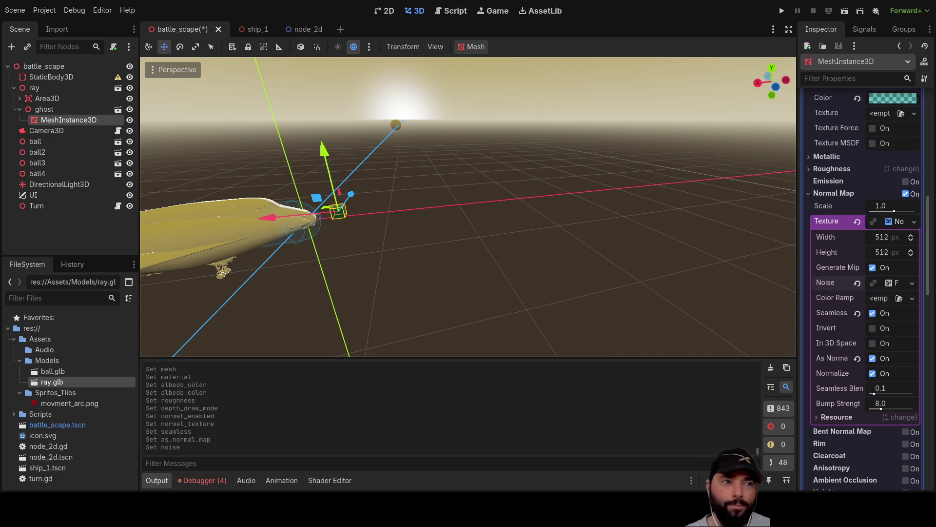
Enable Refraction on the teal material
scroll(863, 293, down, 6)
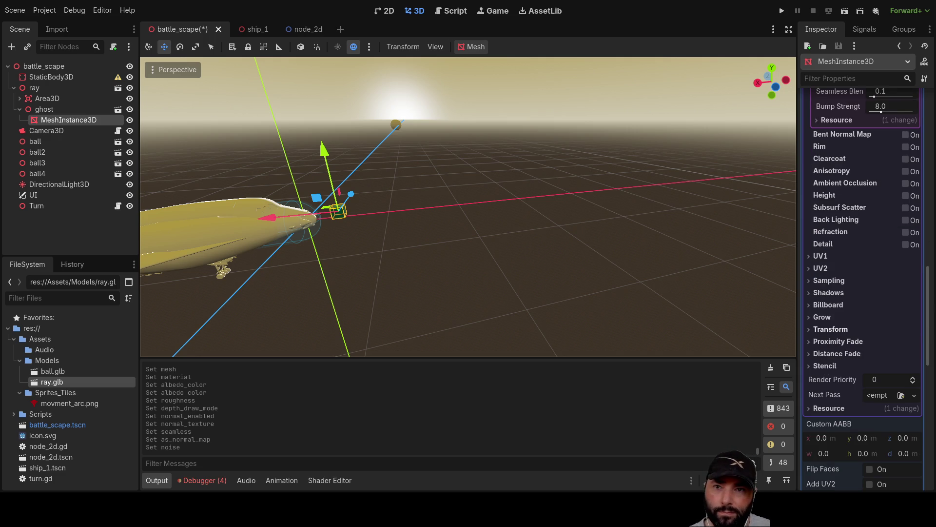
scroll(863, 292, down, 5)
scroll(863, 293, down, 1)
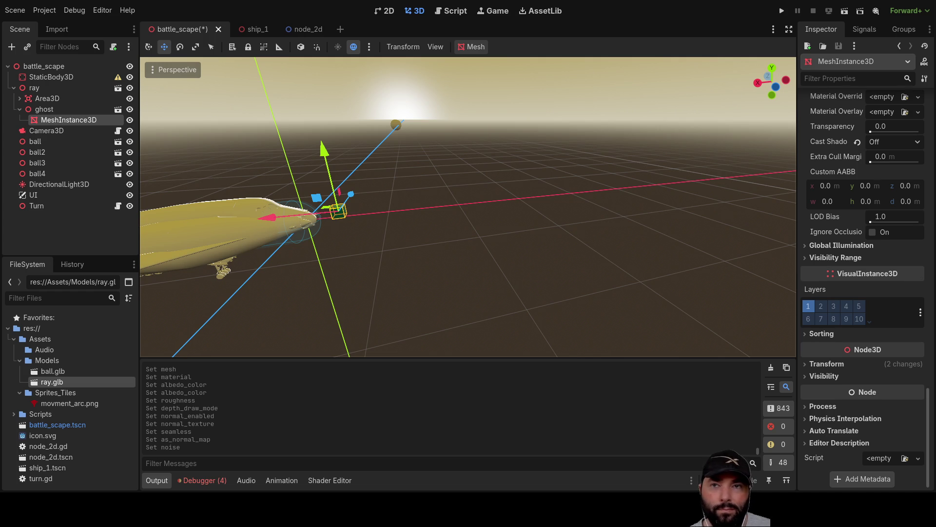
scroll(842, 245, up, 8)
scroll(829, 271, up, 6)
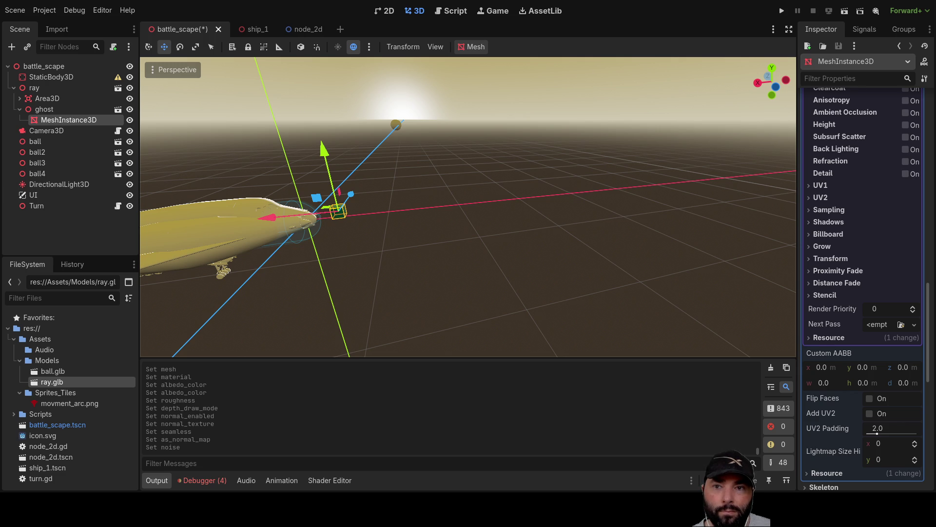
scroll(829, 222, down, 10)
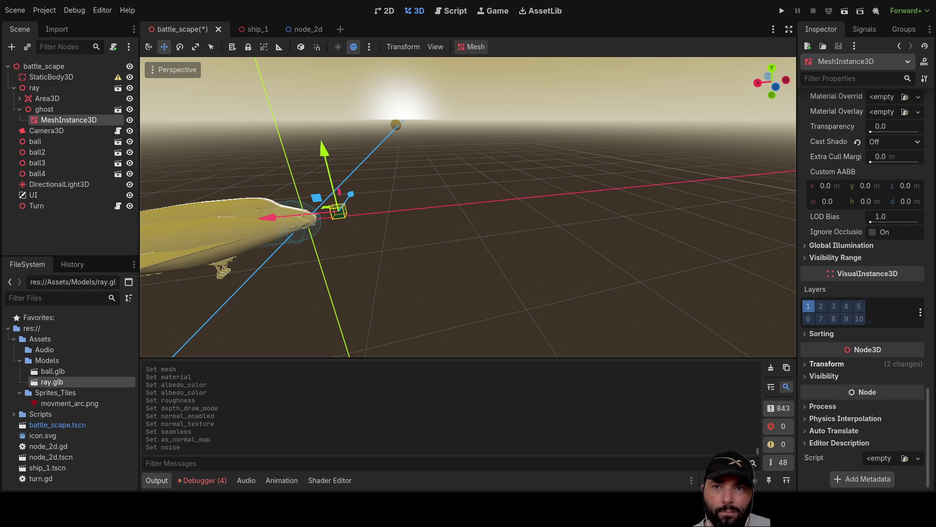
scroll(862, 263, up, 4)
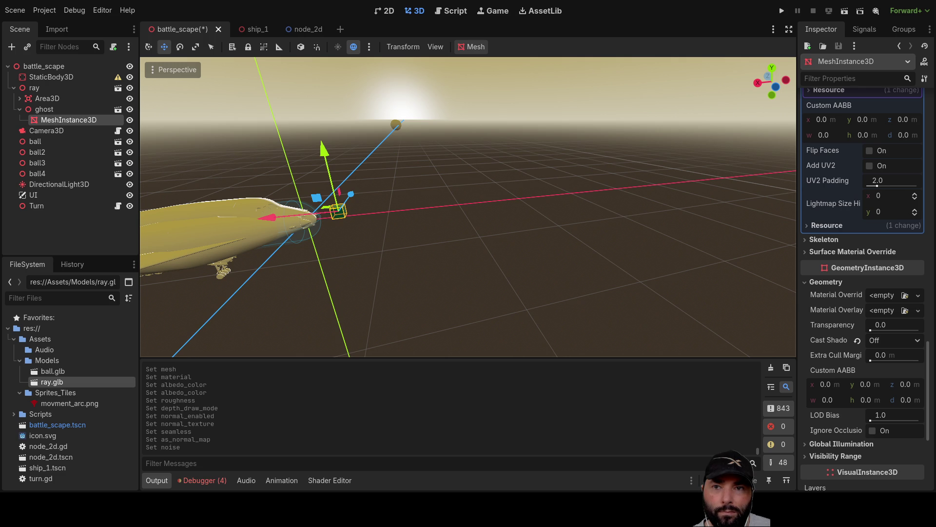
scroll(862, 264, up, 1)
scroll(863, 288, up, 4)
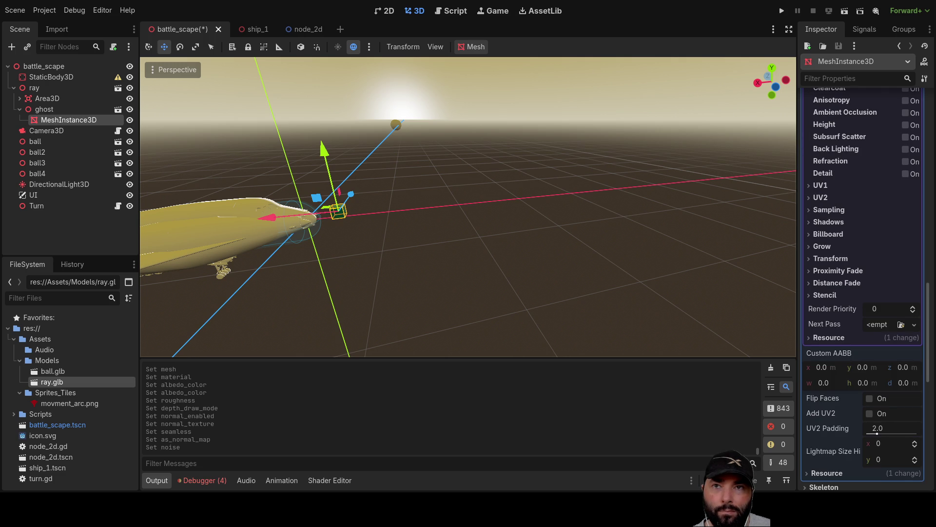
click(906, 162)
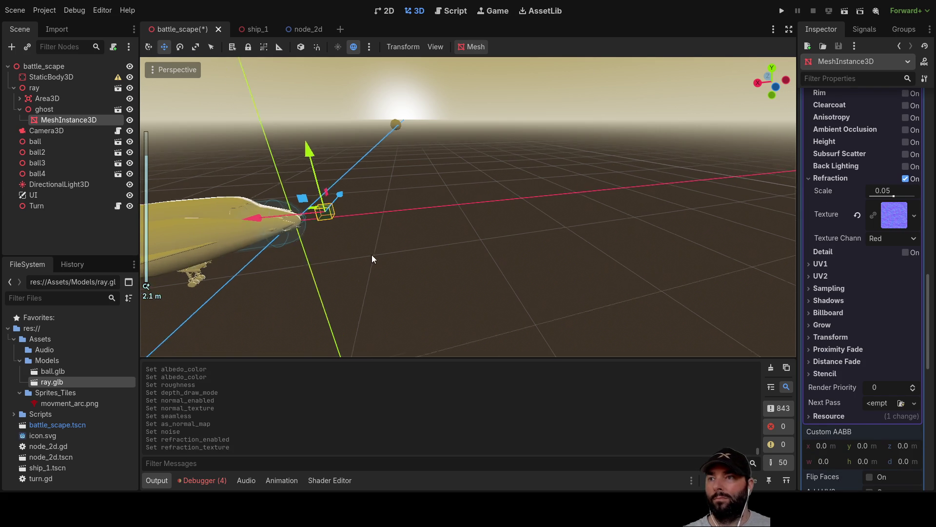
Orbit over to the teal cube and turn on UV1 Triplanar mapping at sharpness 1.00
scroll(371, 258, up, 5)
drag(371, 259, 516, 228)
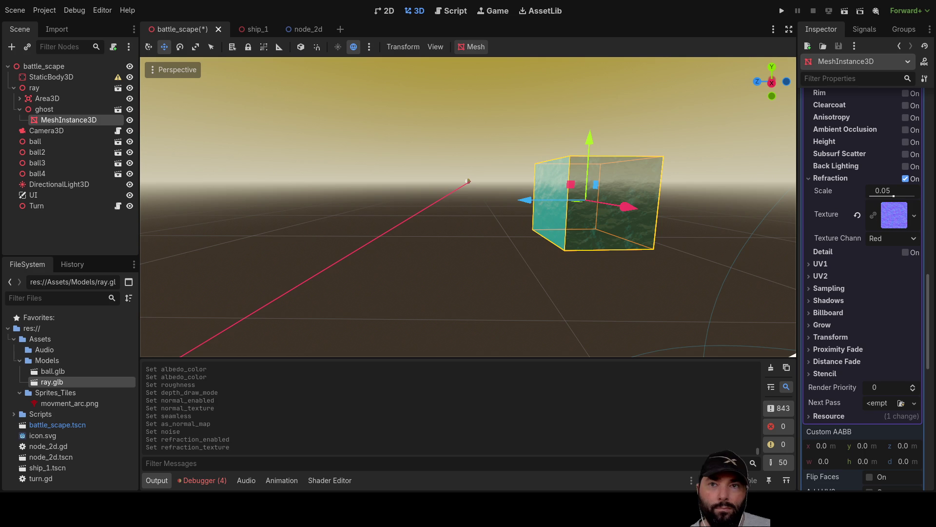
scroll(864, 288, up, 5)
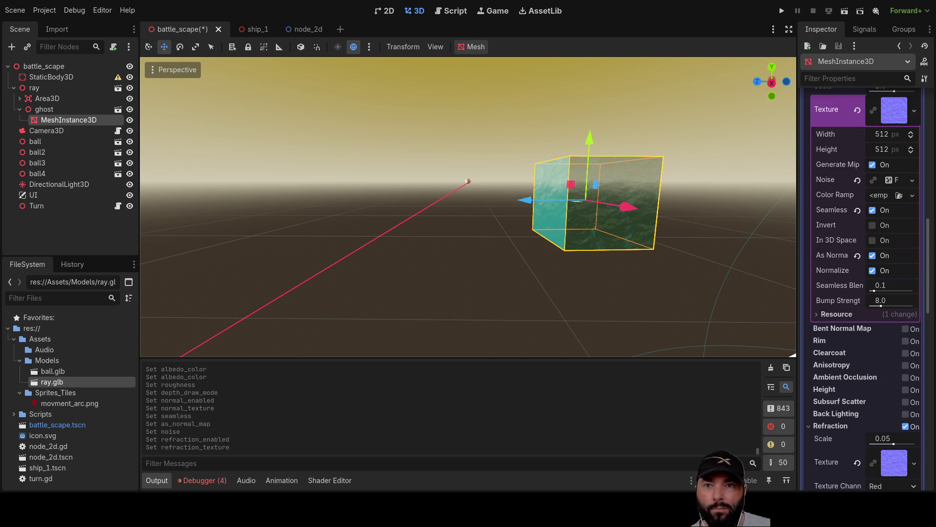
scroll(863, 288, up, 5)
scroll(863, 288, up, 3)
scroll(863, 288, down, 10)
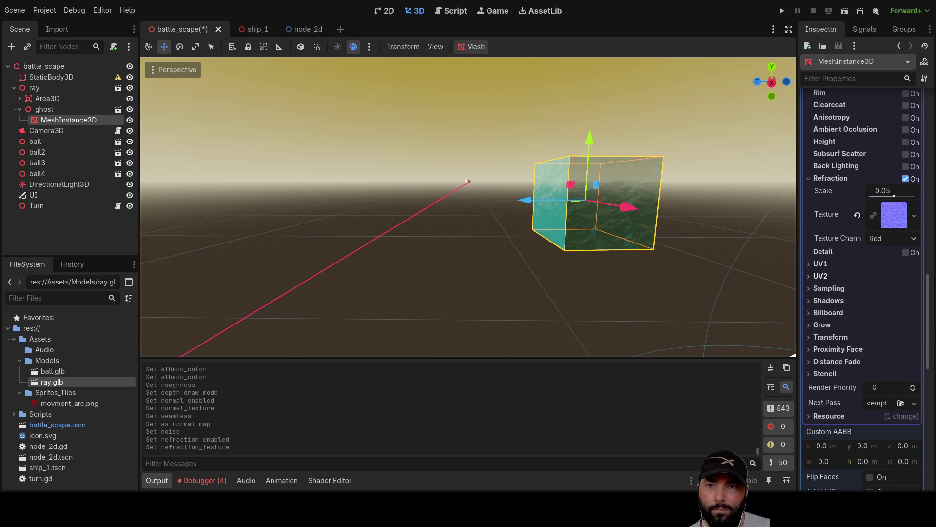
click(809, 264)
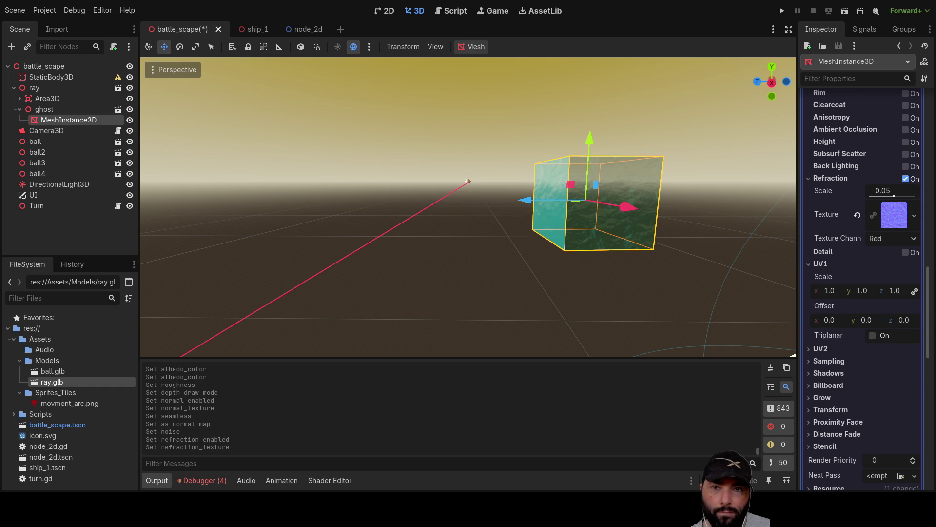
click(873, 335)
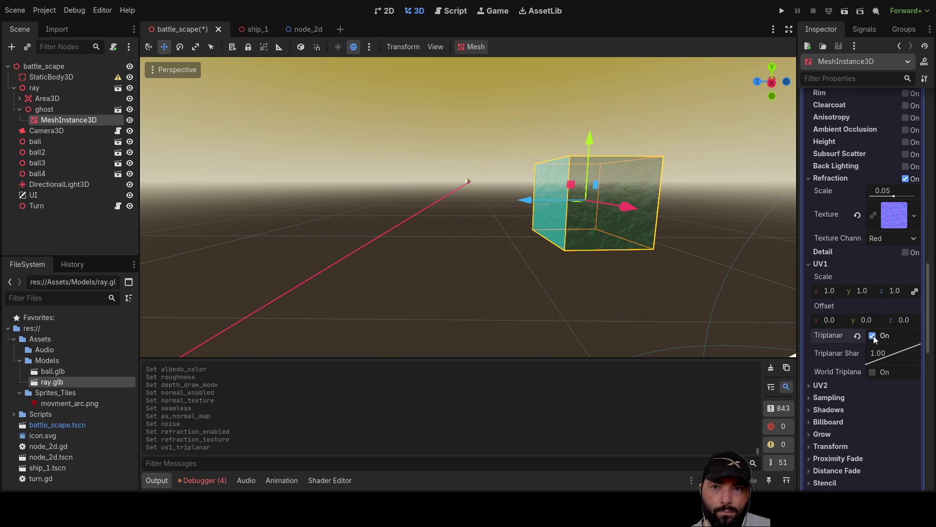
Enable World Triplanar and set the UV1 scale to 0.1 on x, y and z
click(872, 371)
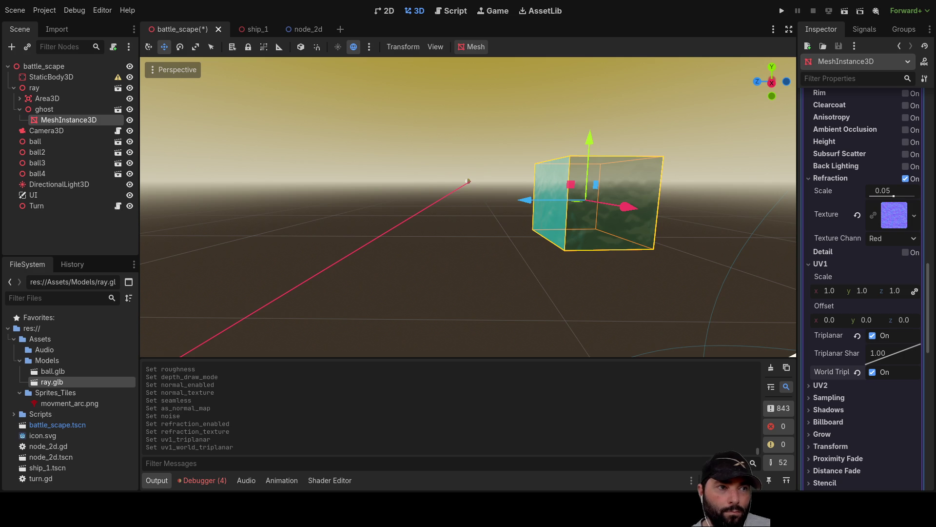
click(837, 292)
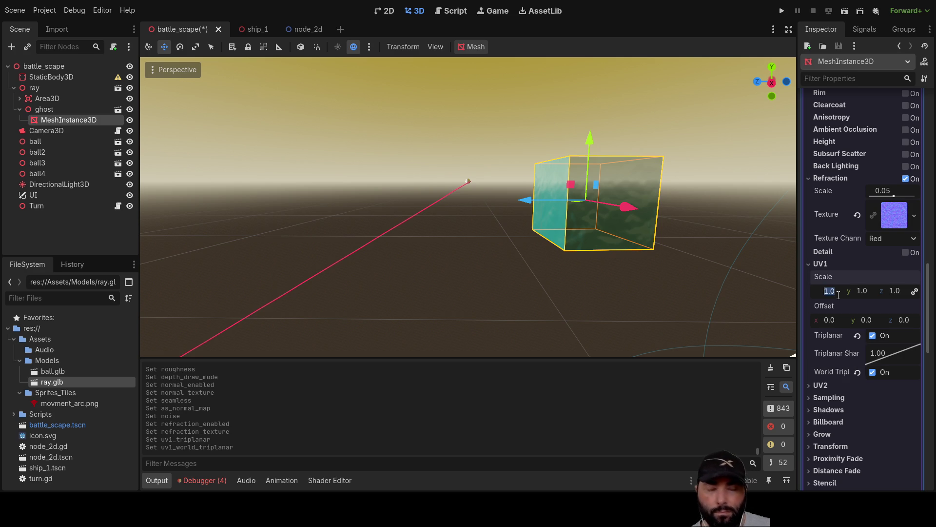
text(0.00)
text(1)
click(862, 291)
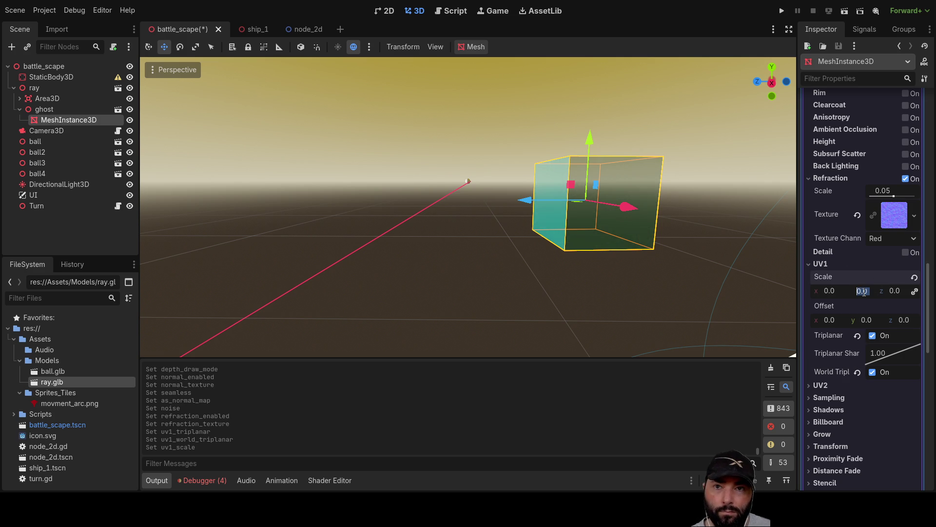
text(1)
key(Return)
scroll(849, 317, down, 2)
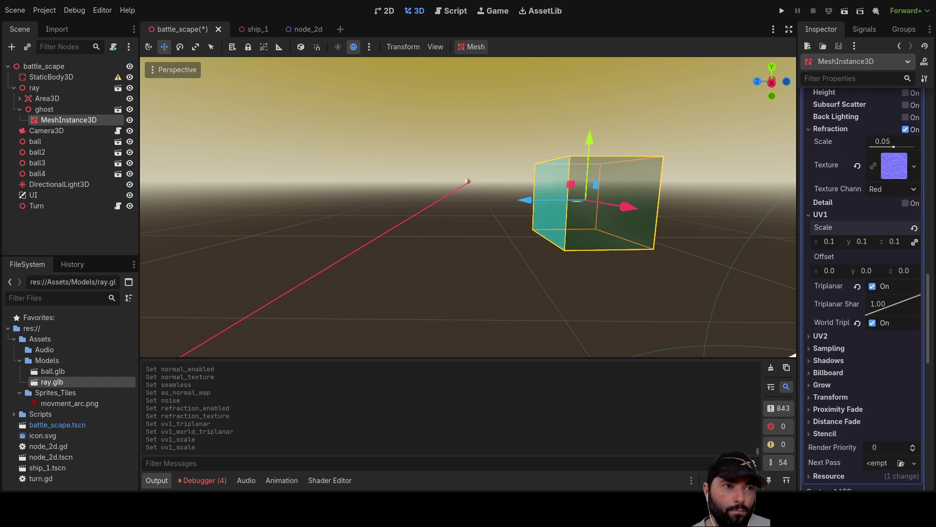
mouse_move(703, 217)
mouse_down()
mouse_move(688, 221)
mouse_move(689, 213)
mouse_up()
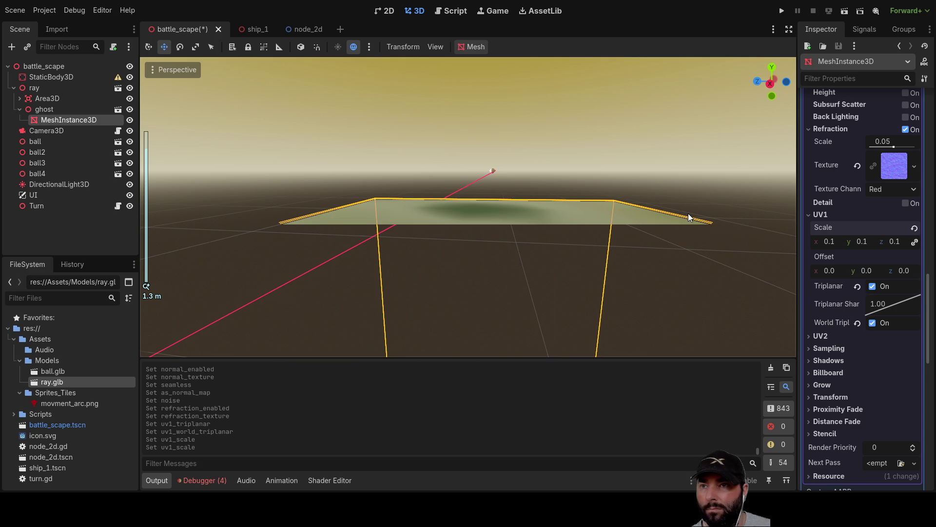
Orbit and pan around the ship, then refocus the viewport on the MeshInstance3D
key(ctrl+z)
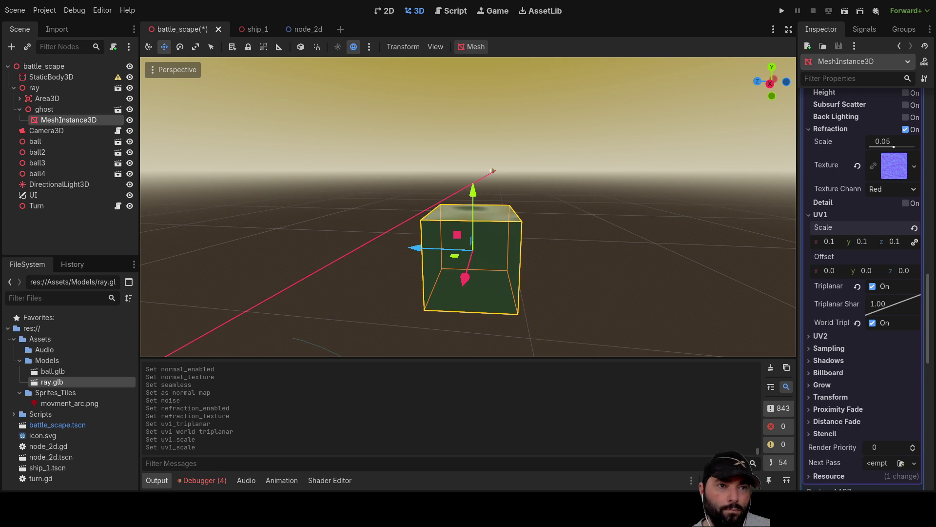
mouse_move(557, 225)
mouse_down()
mouse_move(524, 246)
mouse_move(496, 247)
mouse_up()
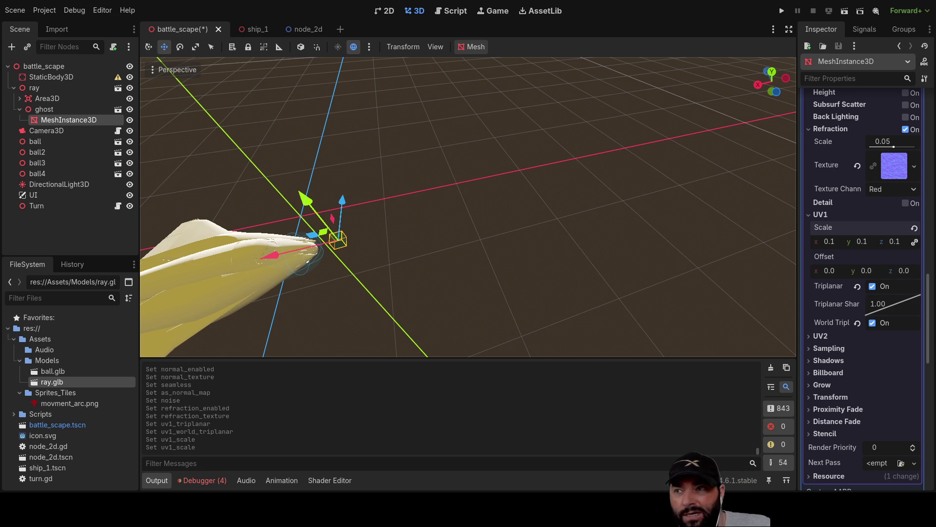
mouse_move(419, 214)
mouse_down()
mouse_move(460, 160)
mouse_move(655, 184)
mouse_up()
mouse_move(365, 270)
mouse_down()
mouse_move(604, 274)
mouse_move(550, 245)
mouse_move(393, 249)
mouse_move(309, 234)
mouse_move(453, 226)
mouse_move(502, 264)
mouse_move(425, 241)
mouse_move(467, 272)
mouse_move(544, 238)
mouse_up()
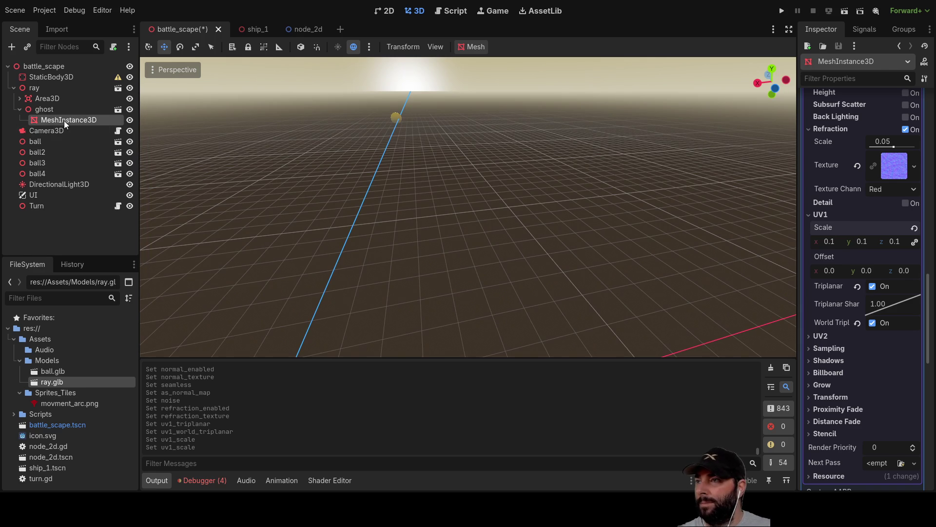
double_click(37, 122)
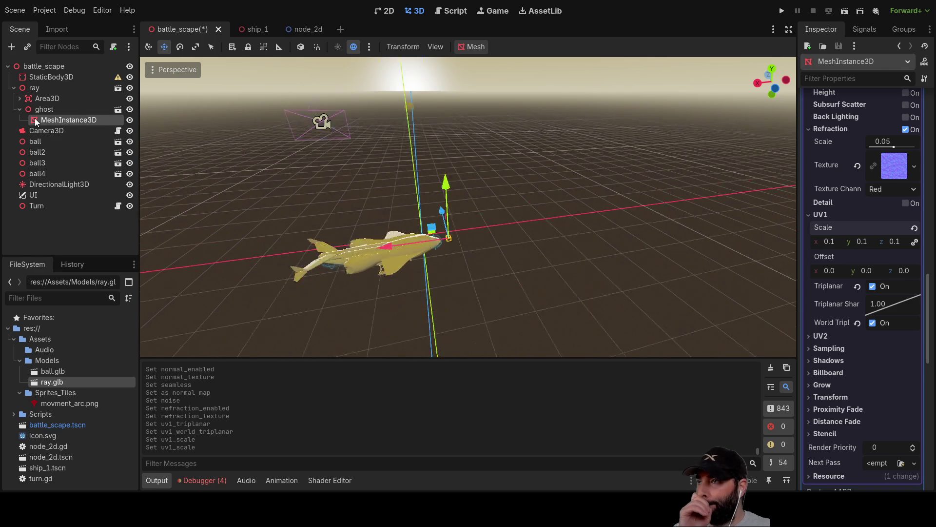
drag(38, 122, 42, 71)
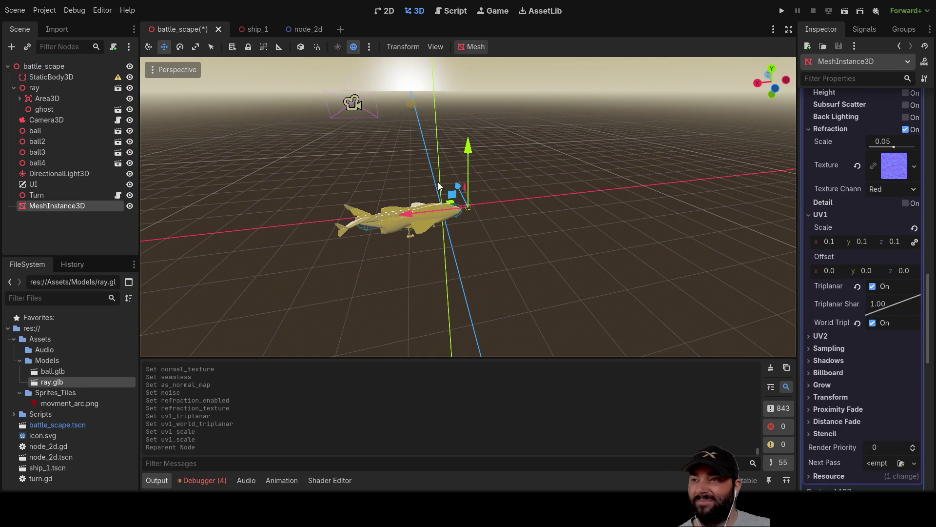
scroll(543, 239, up, 8)
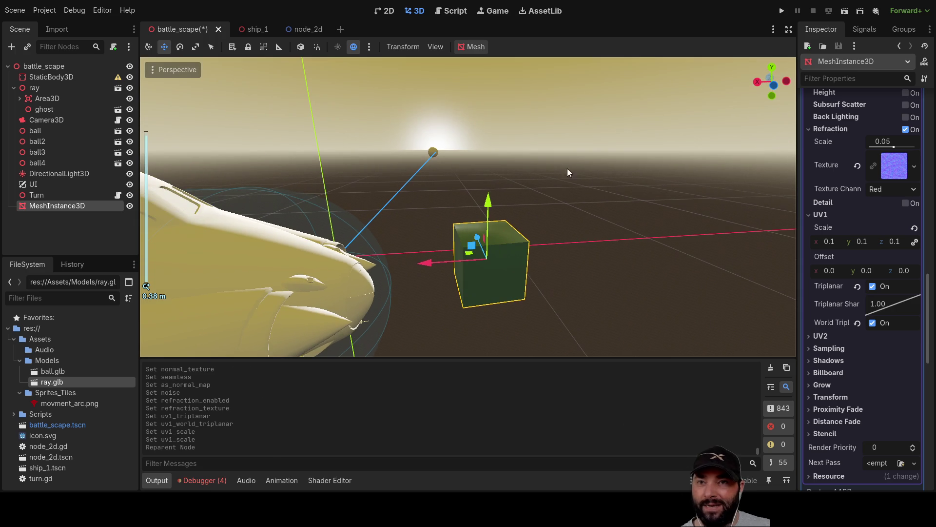
scroll(847, 236, up, 10)
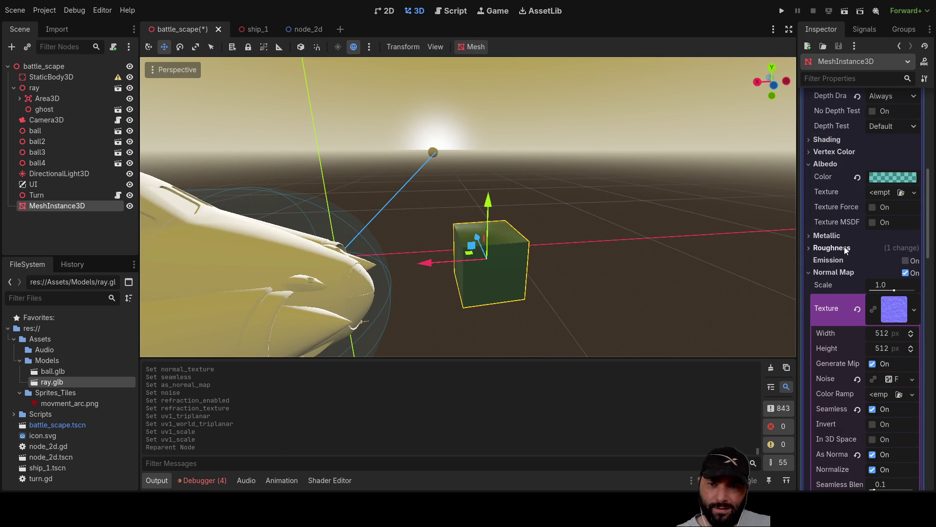
click(882, 335)
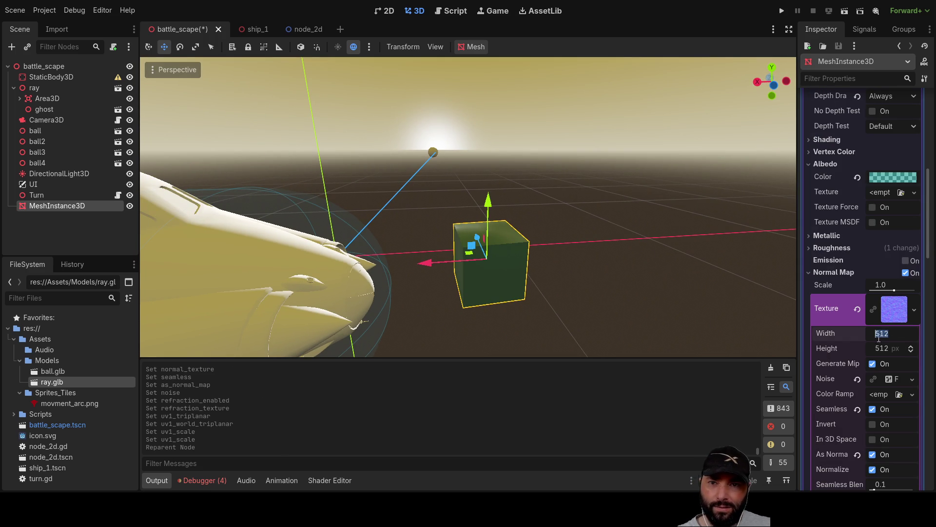
text(1000)
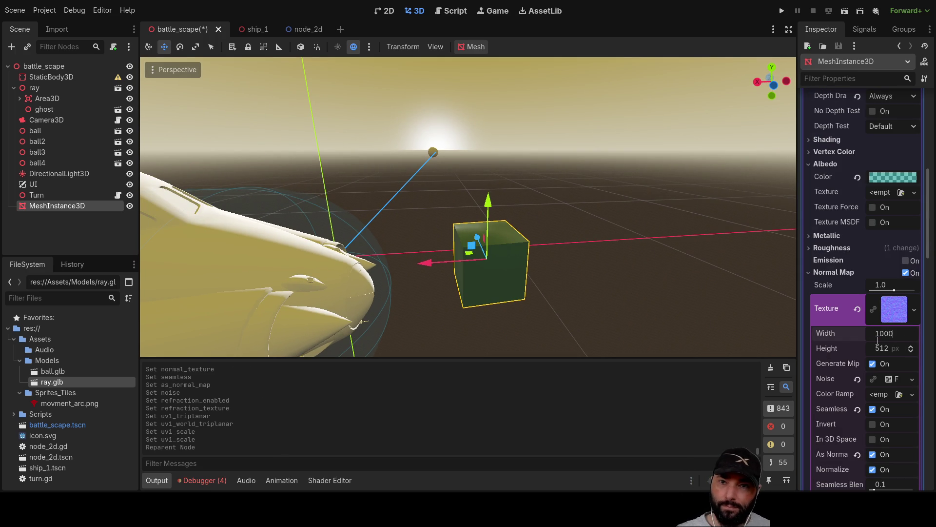
key(Return)
click(882, 347)
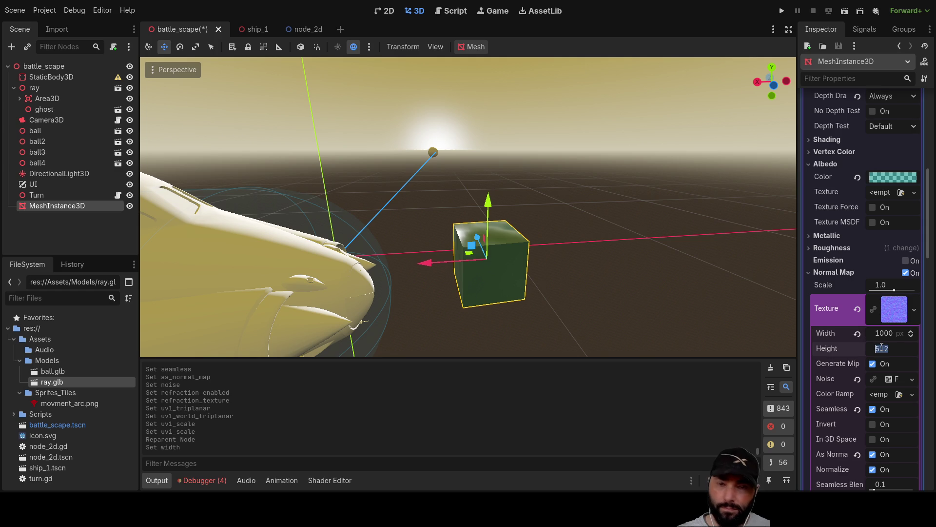
text(10000)
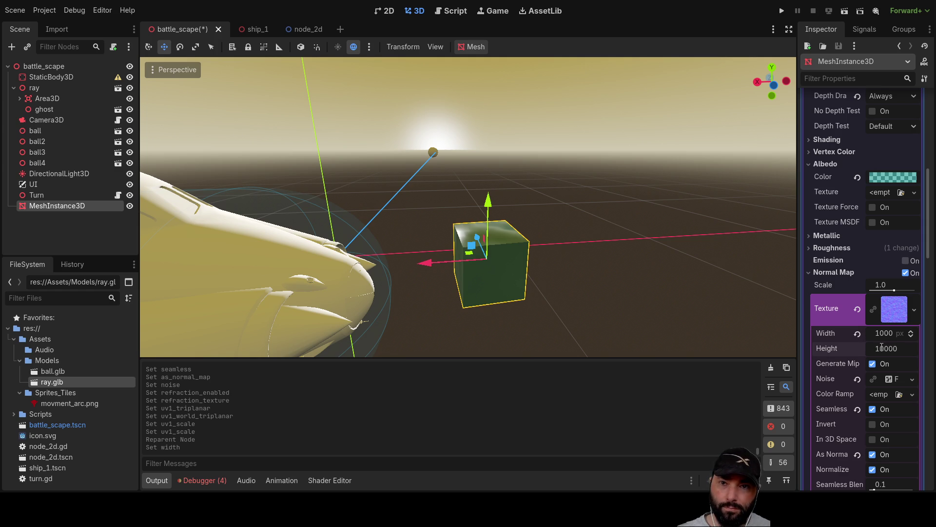
key(Return)
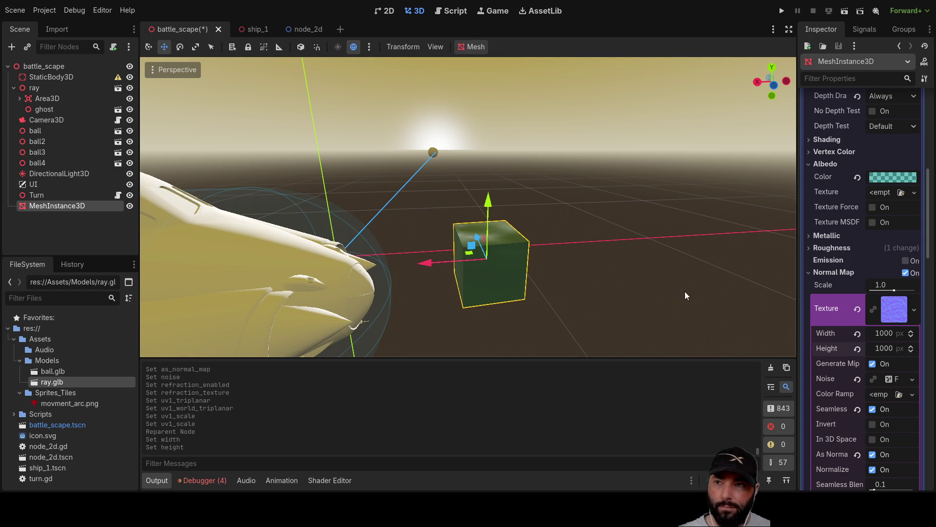
mouse_move(575, 240)
mouse_down()
mouse_move(701, 197)
mouse_move(640, 214)
mouse_move(780, 283)
mouse_up()
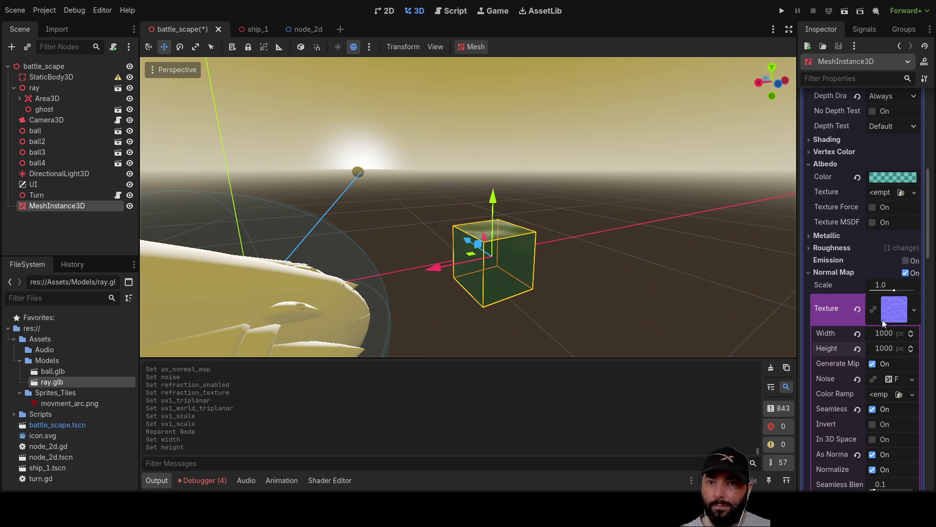
click(857, 334)
click(859, 347)
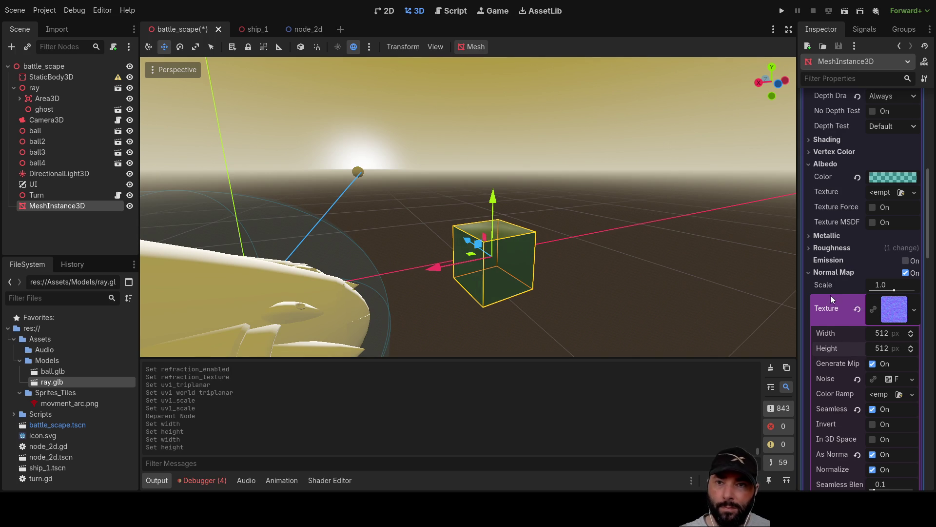
scroll(831, 295, up, 5)
scroll(834, 295, up, 4)
Set the box mesh's x and z sizes to 10000 each
click(822, 236)
key(Home)
text(0)
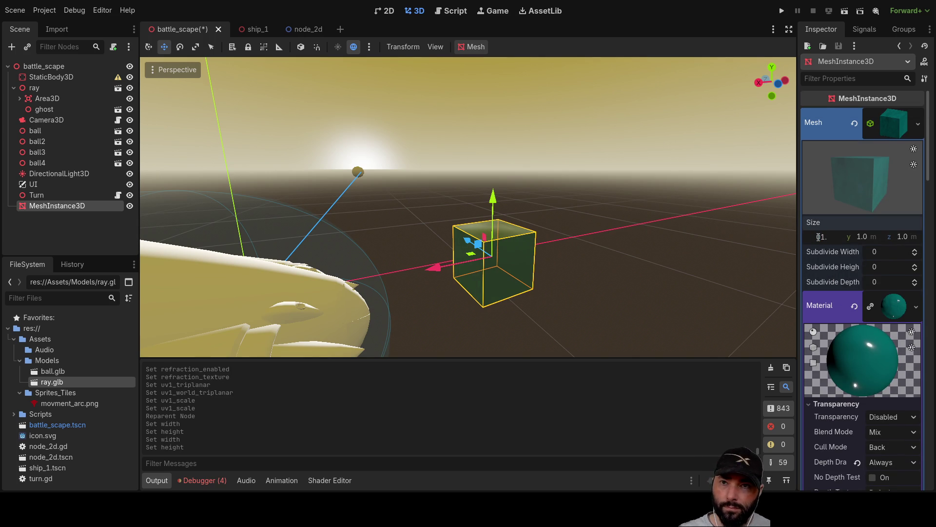
key(BackSpace)
key(BackSpace)
key(BackSpace)
text(10000)
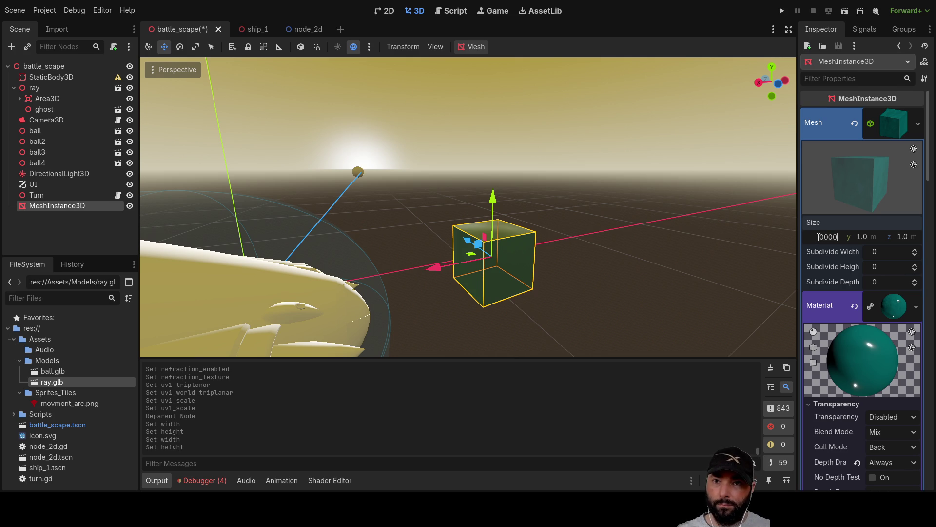
key(Return)
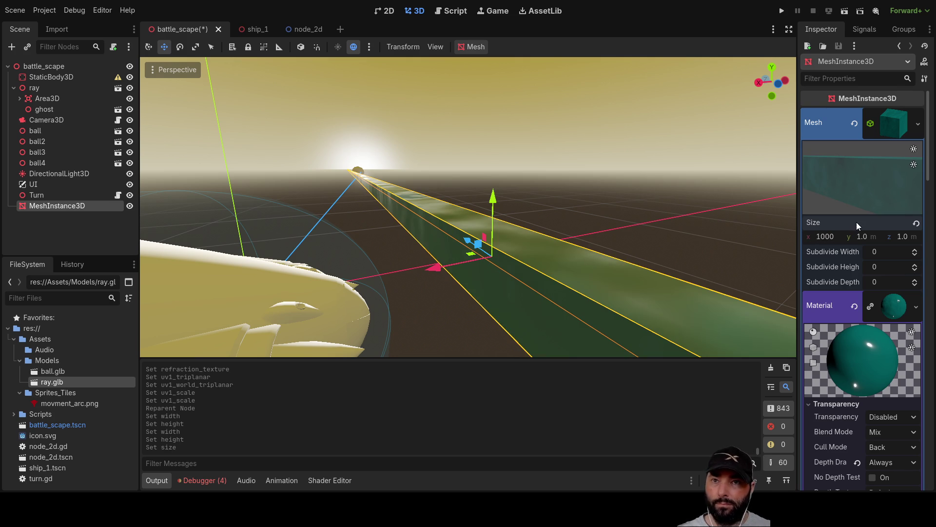
click(902, 237)
text(1000)
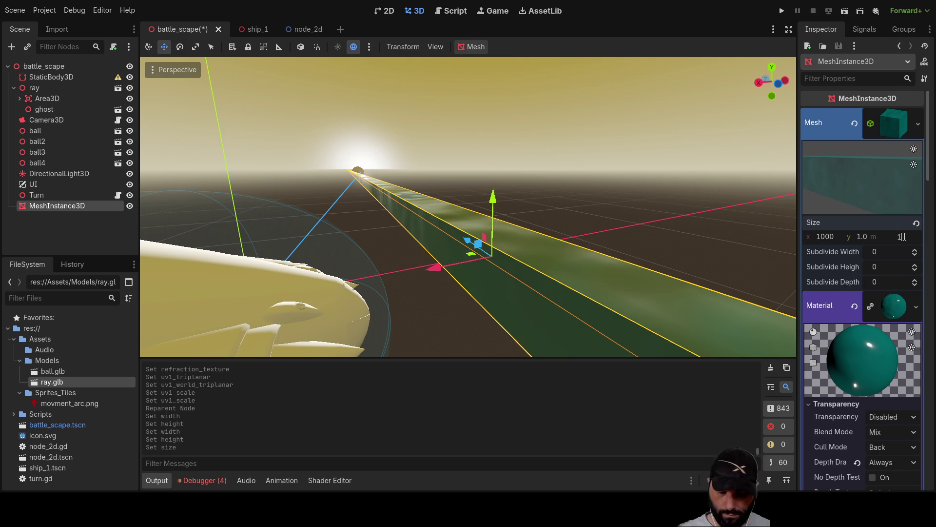
key(Return)
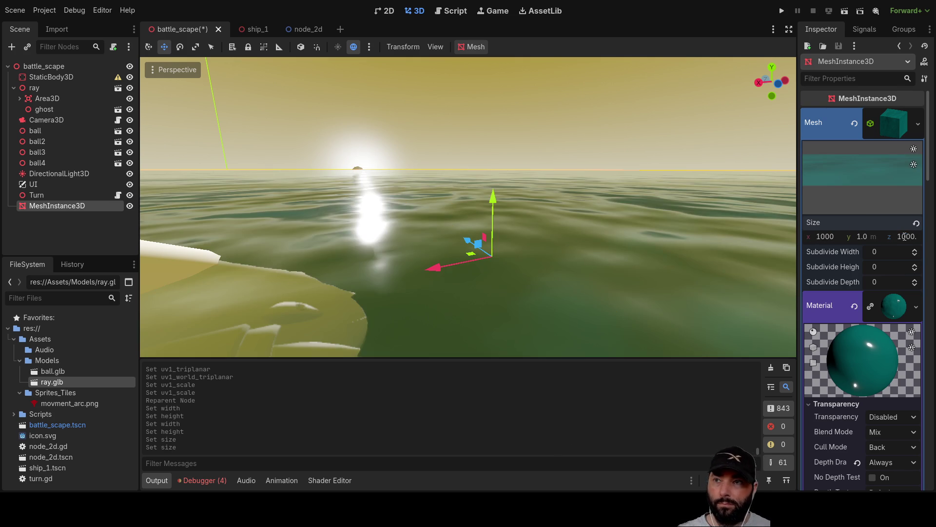
Briefly narrow the plane's x size to 100 and inspect it around the ship
scroll(665, 221, down, 5)
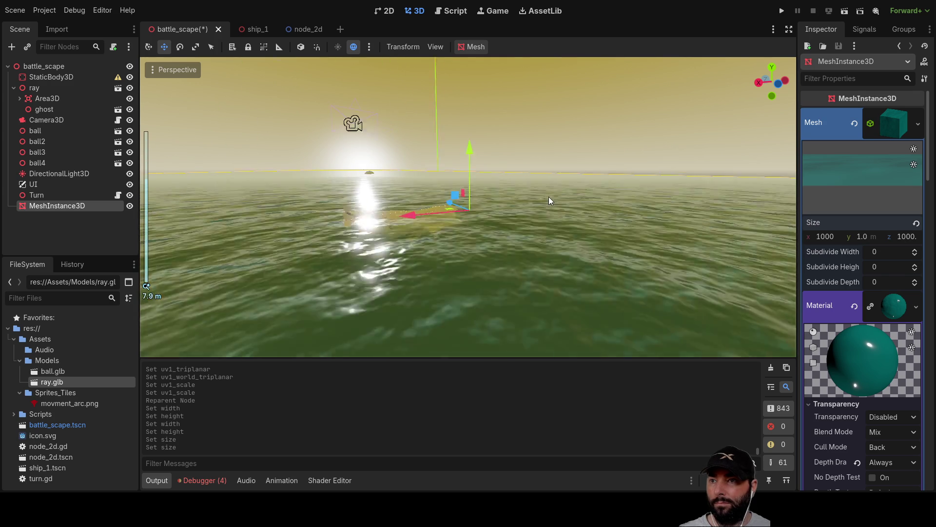
mouse_move(534, 145)
mouse_down()
mouse_move(468, 157)
mouse_move(473, 227)
mouse_move(581, 185)
mouse_move(525, 256)
mouse_up()
scroll(474, 233, up, 5)
scroll(525, 256, down, 5)
mouse_move(469, 233)
mouse_down()
mouse_move(485, 183)
mouse_move(545, 122)
mouse_move(523, 167)
mouse_move(473, 166)
mouse_up()
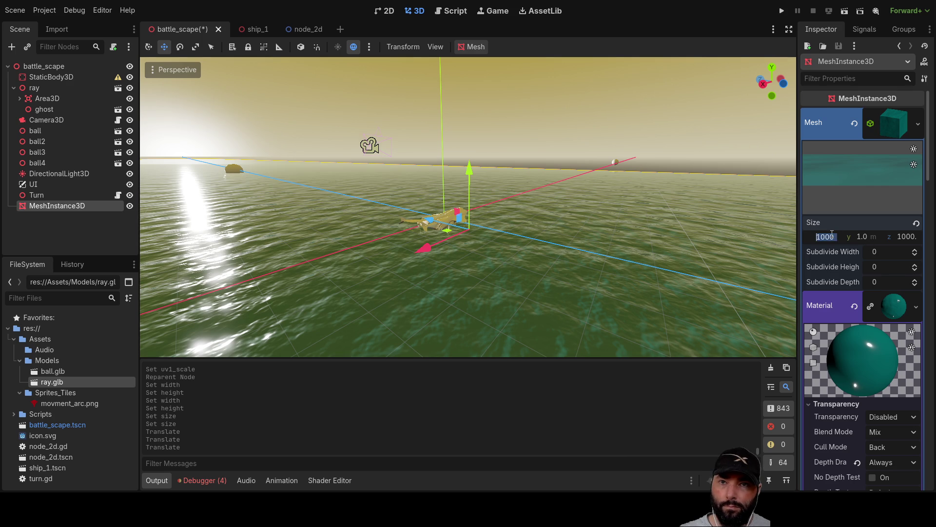
click(838, 239)
scroll(564, 238, down, 10)
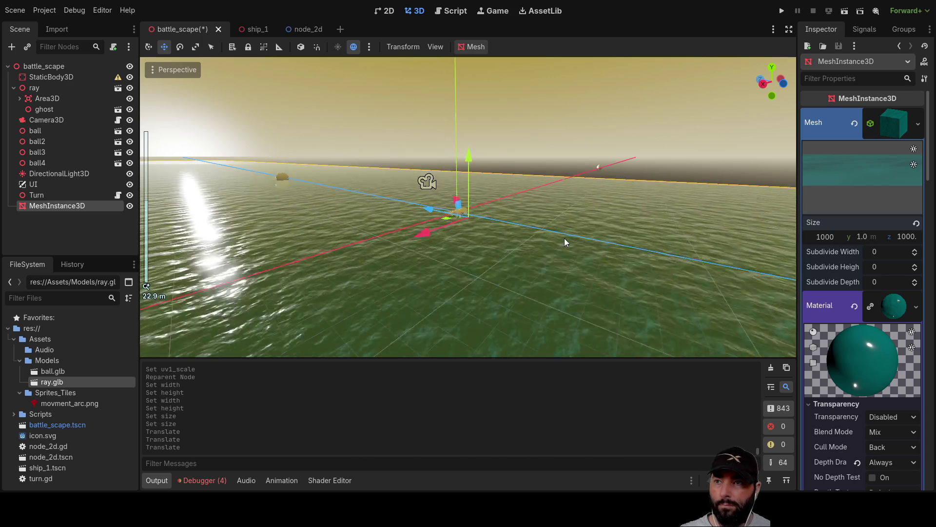
scroll(616, 231, down, 8)
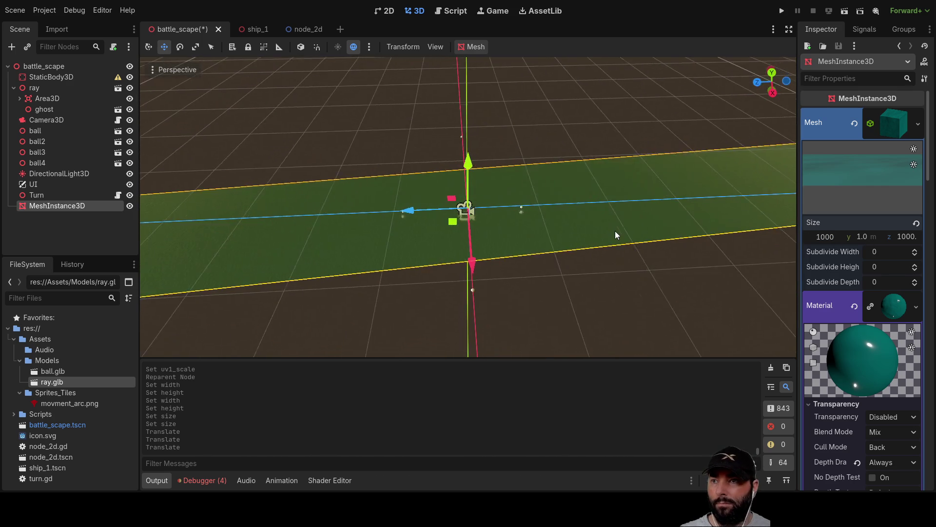
click(846, 238)
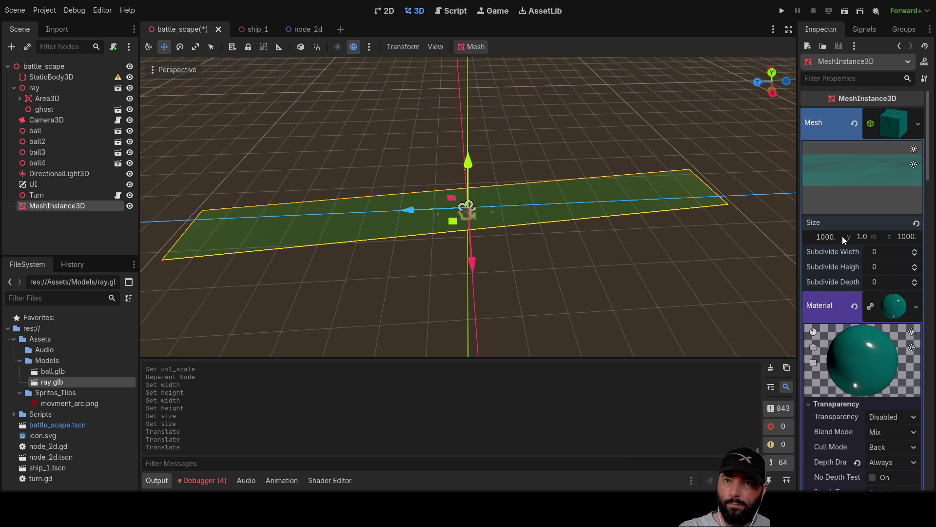
text(100)
key(Return)
scroll(548, 224, up, 10)
drag(280, 276, 439, 249)
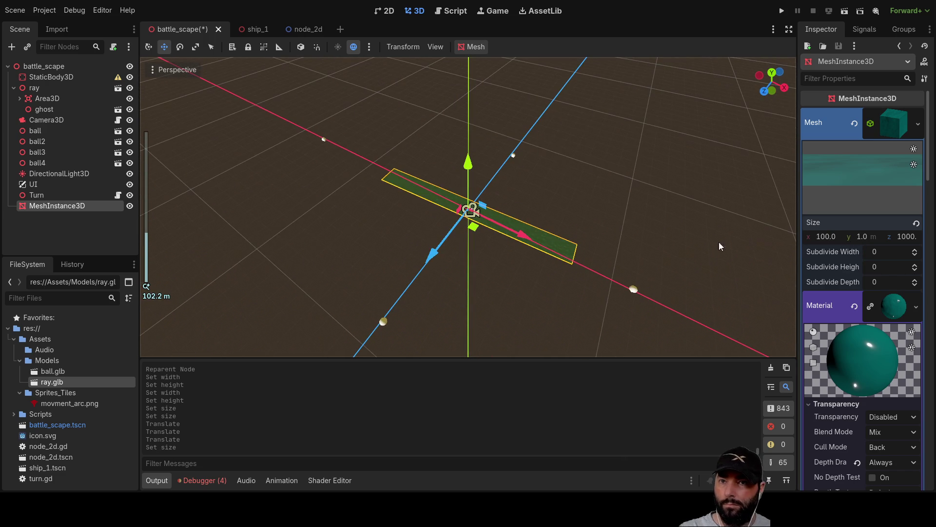
Restore the x size to 10000 for a square plane and launch the project
click(833, 238)
key(Return)
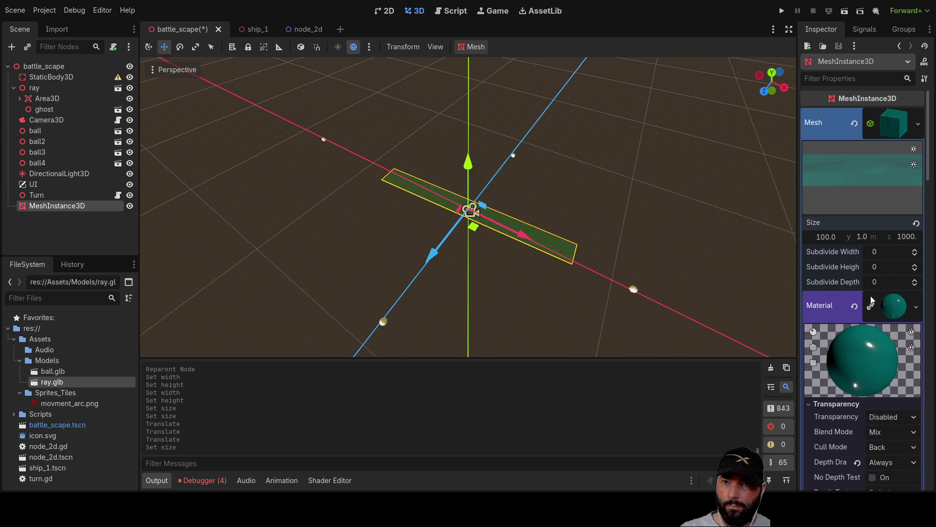
text(1000)
key(Return)
mouse_move(654, 245)
mouse_down()
mouse_move(617, 188)
mouse_move(514, 124)
mouse_up()
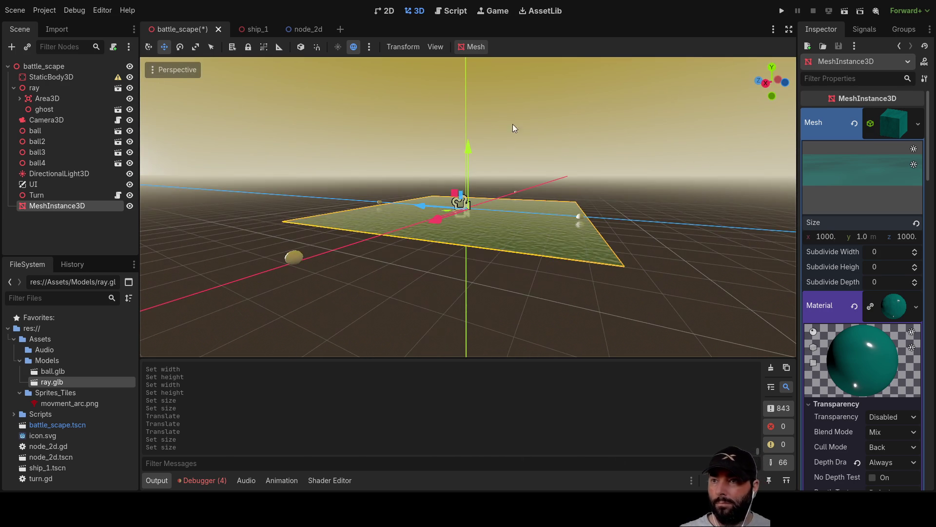
click(782, 11)
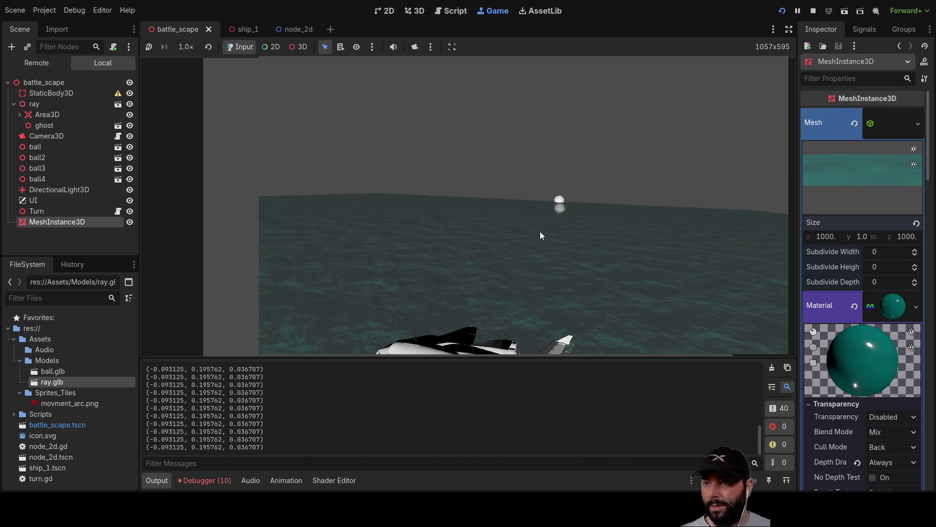
Steer the ship around the teal water in the running game, then stop it
mouse_move(534, 188)
mouse_down()
mouse_move(508, 285)
mouse_move(561, 219)
mouse_move(525, 195)
mouse_move(449, 194)
mouse_move(625, 352)
mouse_move(537, 273)
mouse_move(552, 293)
mouse_move(577, 206)
mouse_move(578, 264)
mouse_move(450, 231)
mouse_move(511, 237)
mouse_move(480, 210)
mouse_move(493, 211)
mouse_up()
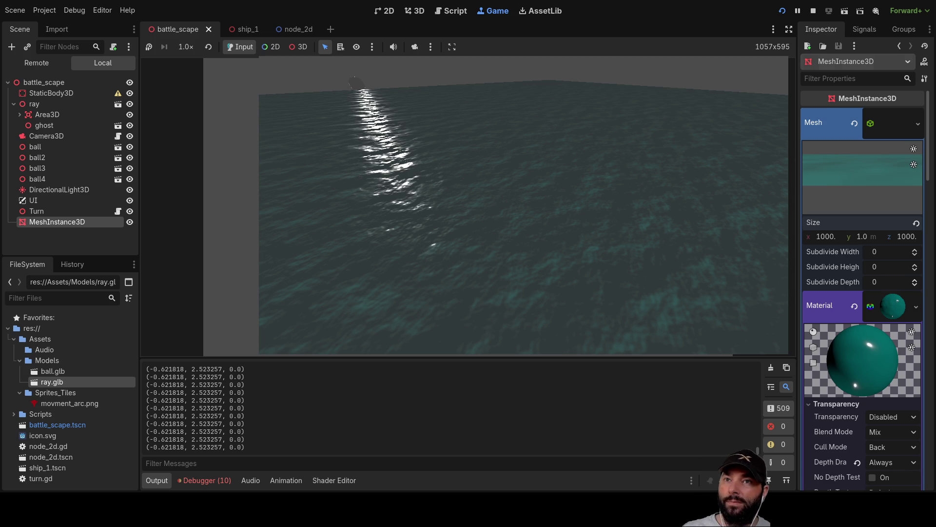
click(813, 10)
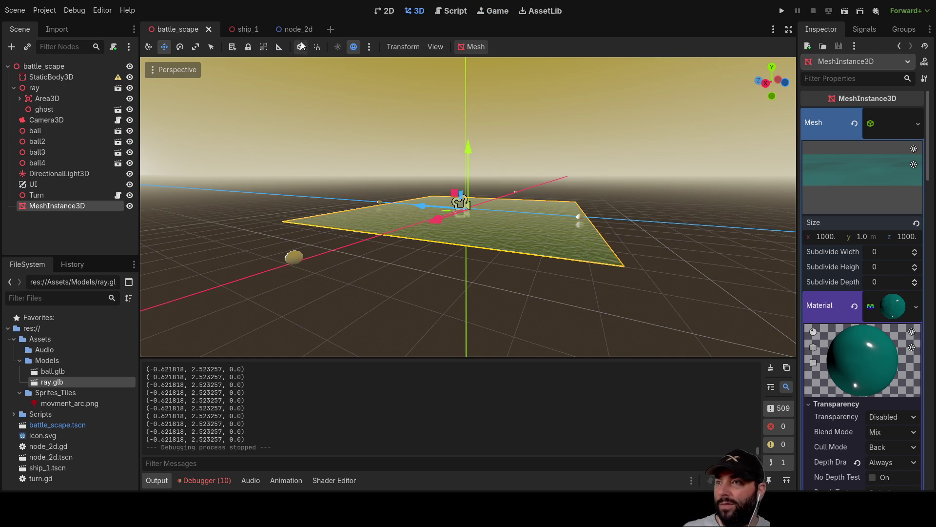
Switch to the node_2d scene and run it, triggering the Vector2-minus-float error
click(295, 30)
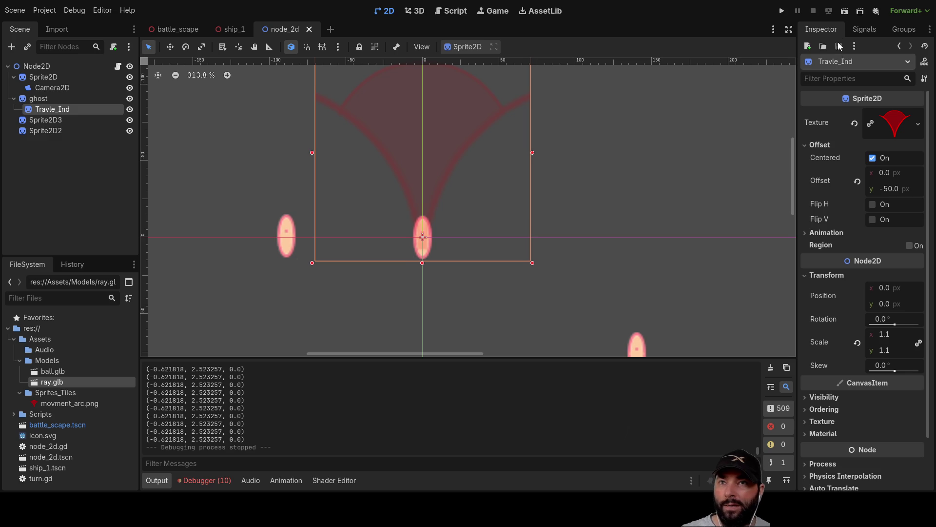
click(846, 10)
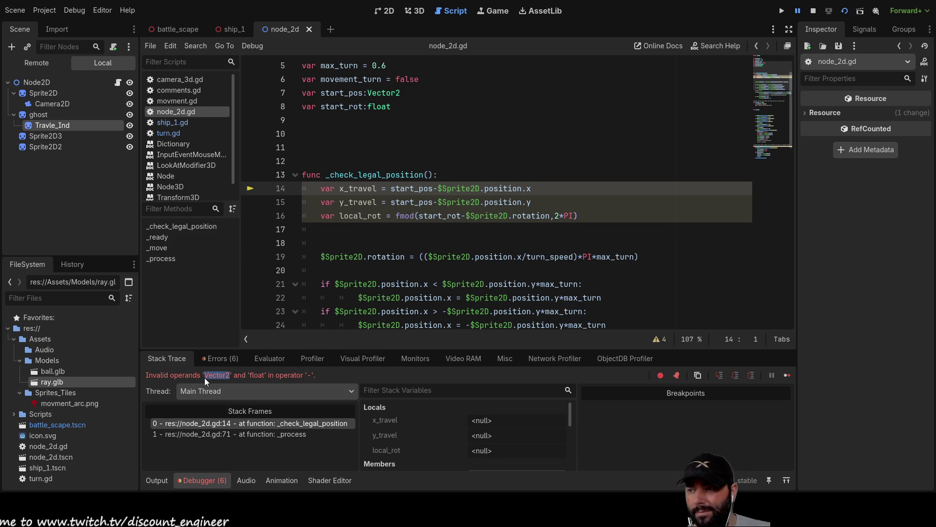
Inspect local_rot and start_pos in the failing _check_legal_position code
click(264, 376)
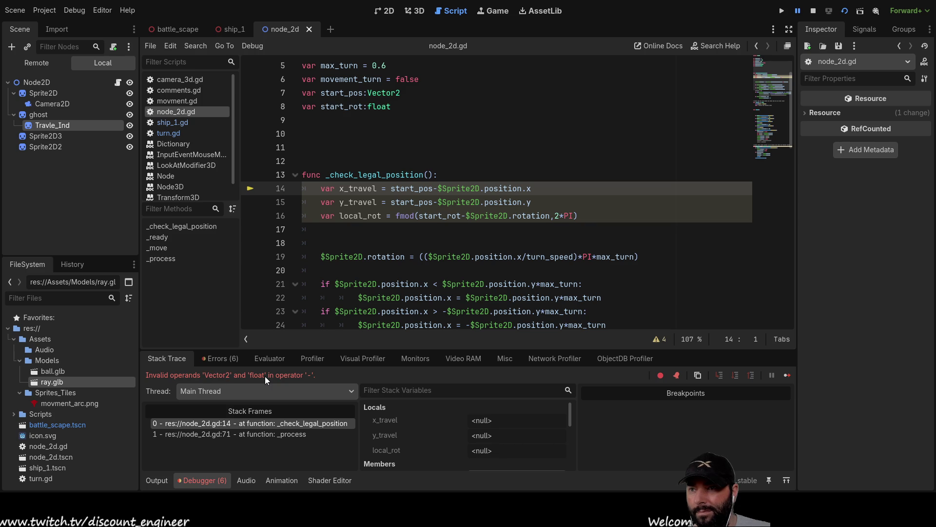
double_click(370, 217)
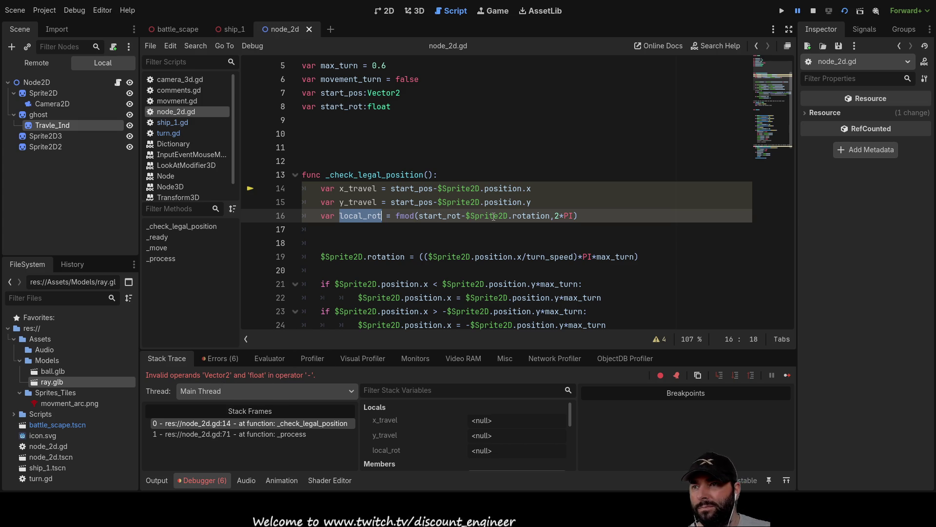
double_click(412, 188)
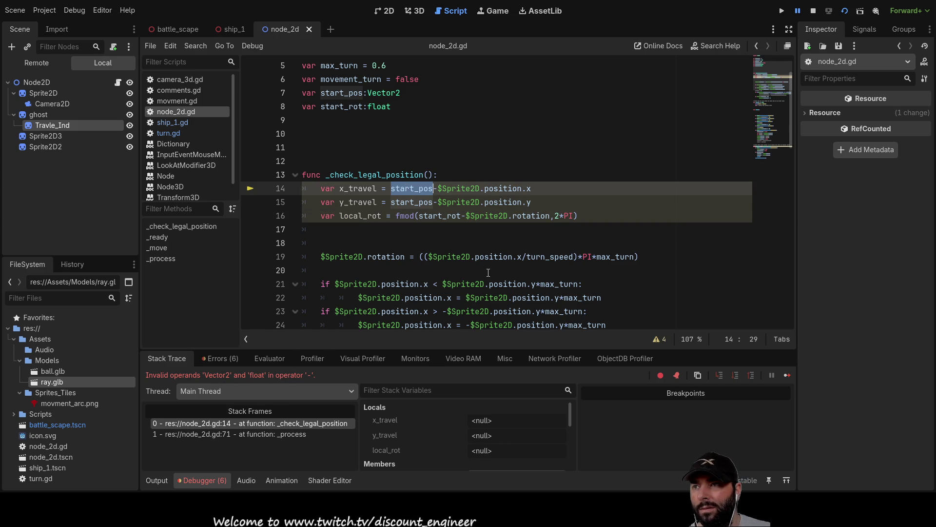
scroll(466, 248, down, 7)
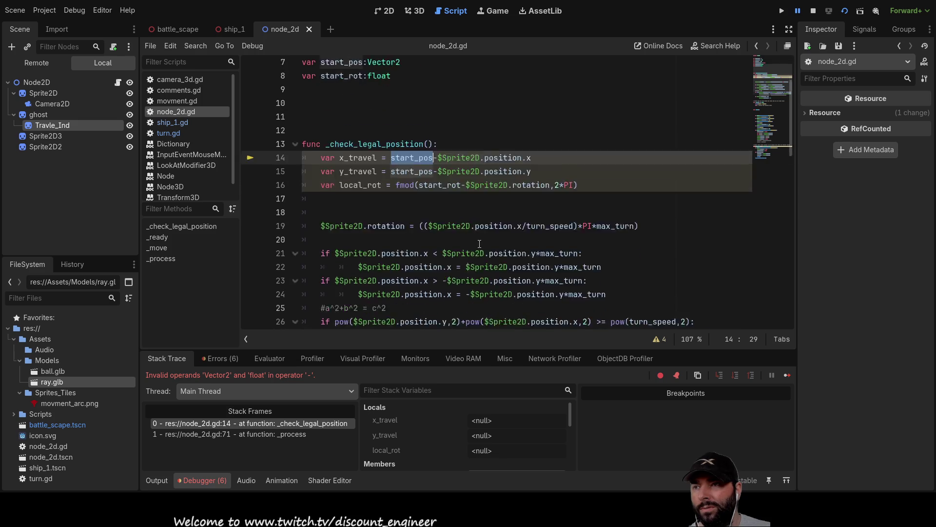
scroll(476, 258, up, 6)
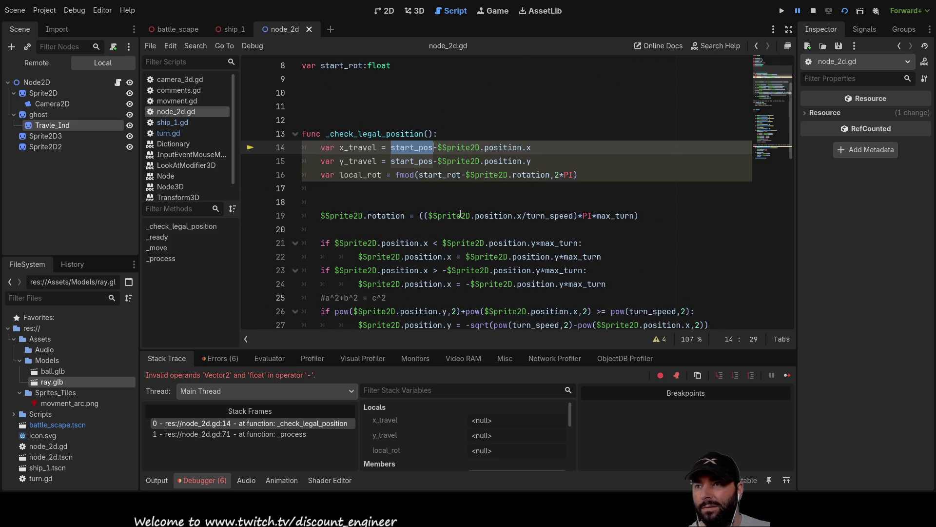
Append .x and .y to start_pos on lines 14 and 15
key(Left)
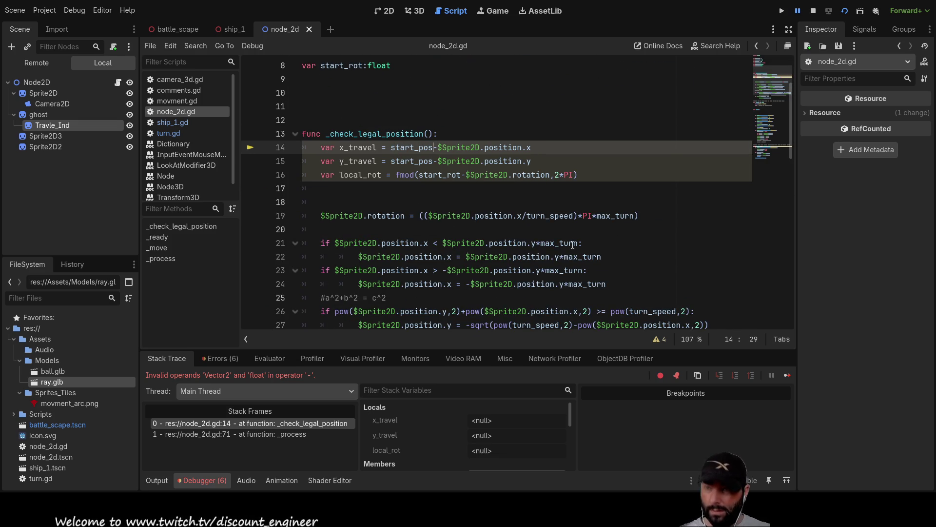
text(.x)
key(Escape)
key(Down)
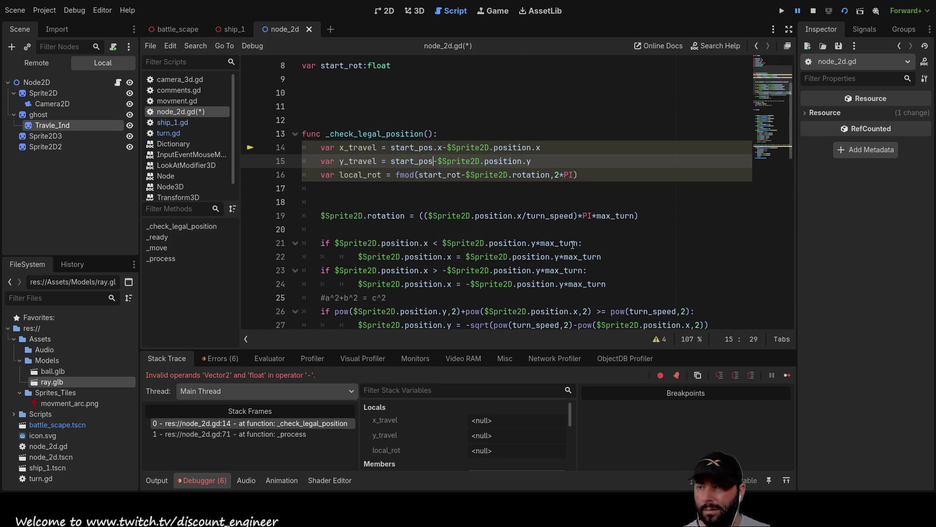
text(.y)
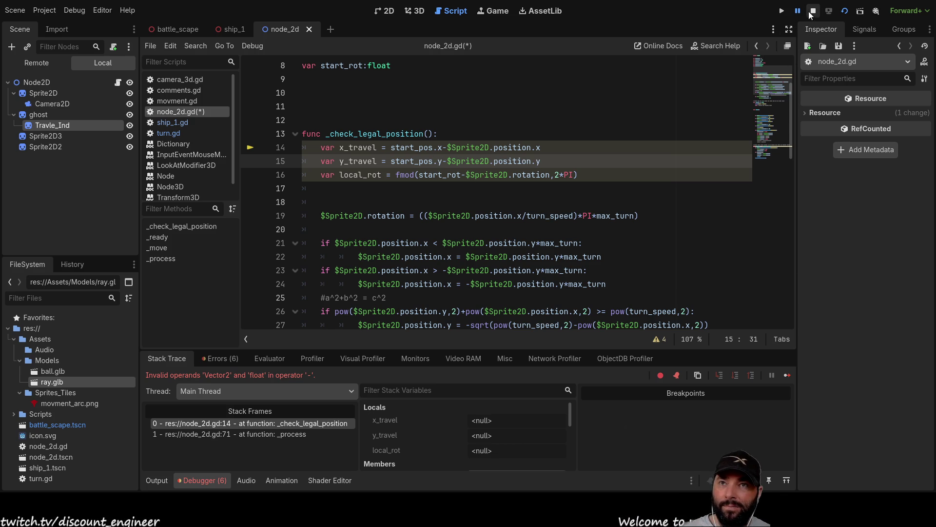
Rerun the current scene to test the fix, then stop it
click(813, 11)
click(782, 10)
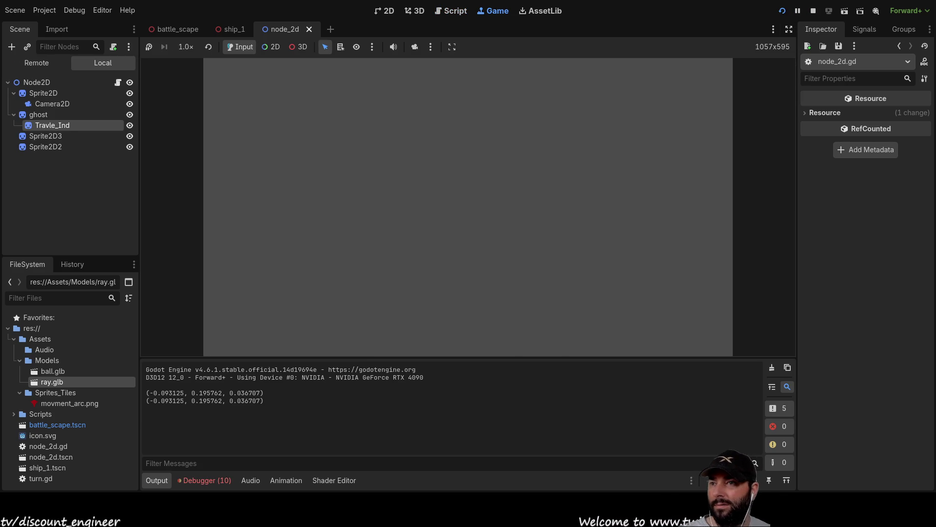
click(813, 11)
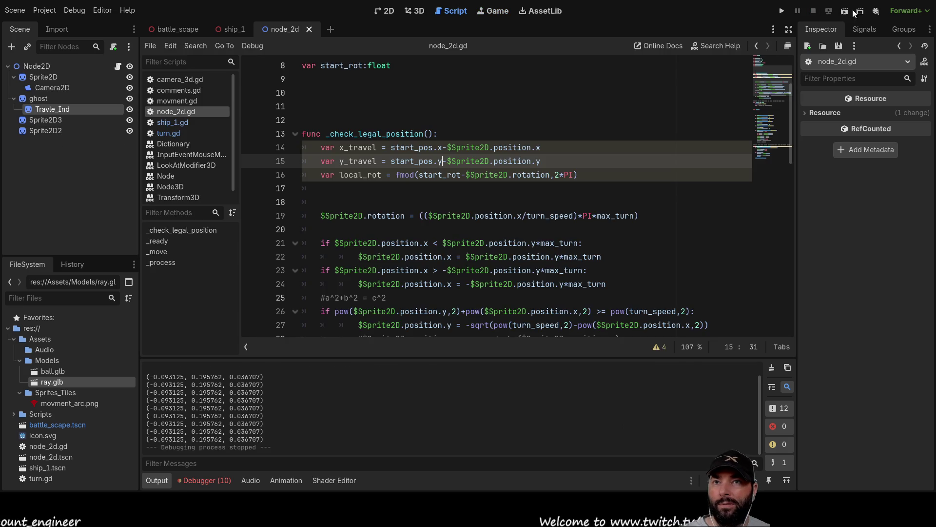
Run node_2d, steer the sprite up and down while Output logs turns, then restart and stop
click(844, 10)
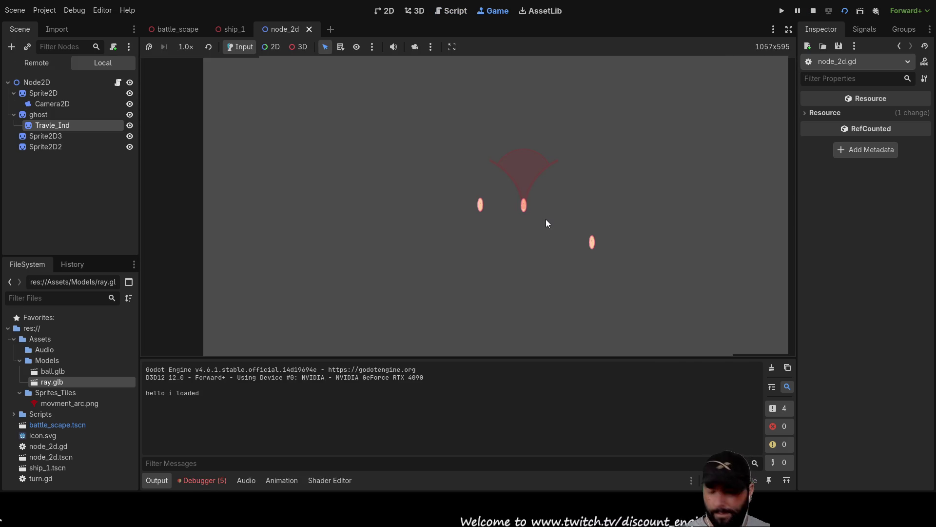
key(Up)
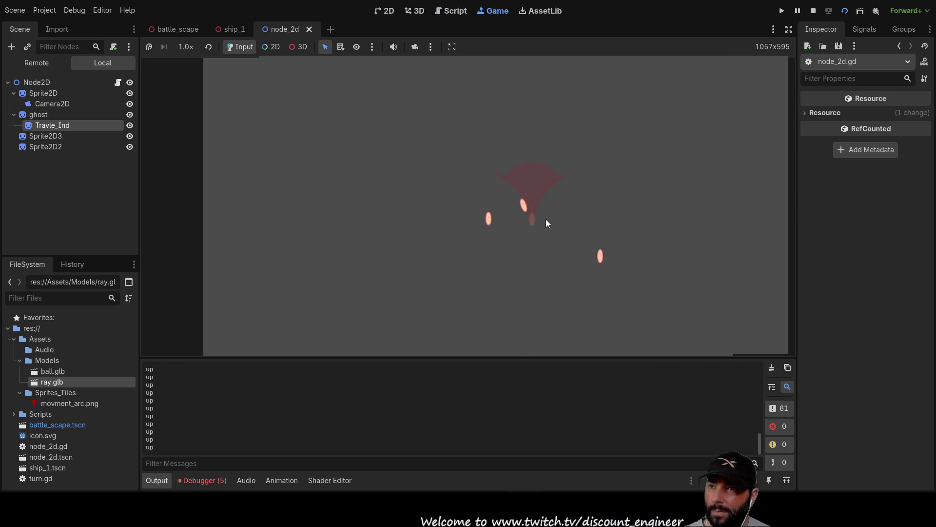
key(Up)
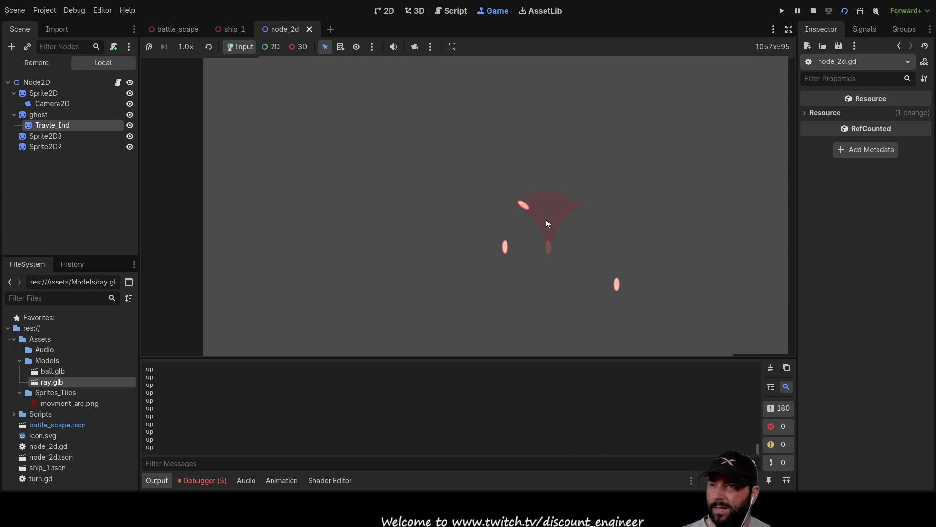
key(Up)
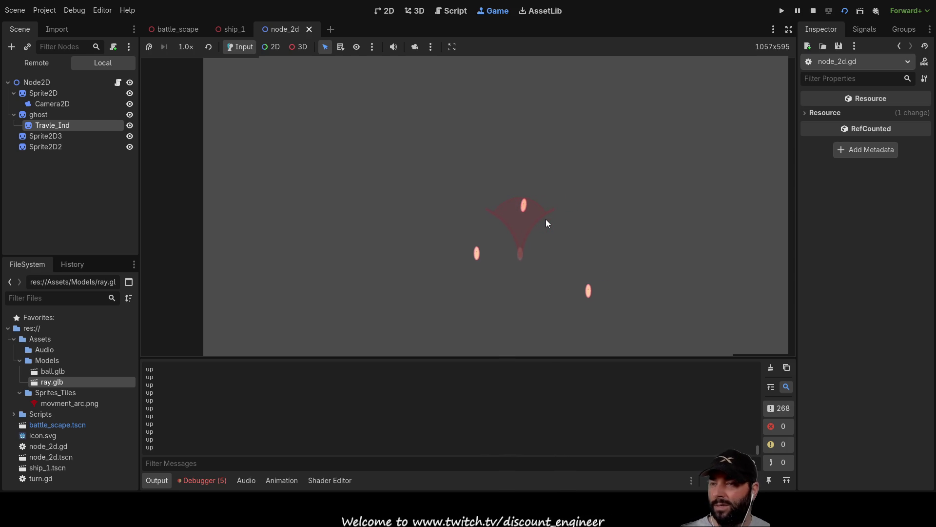
key(Down)
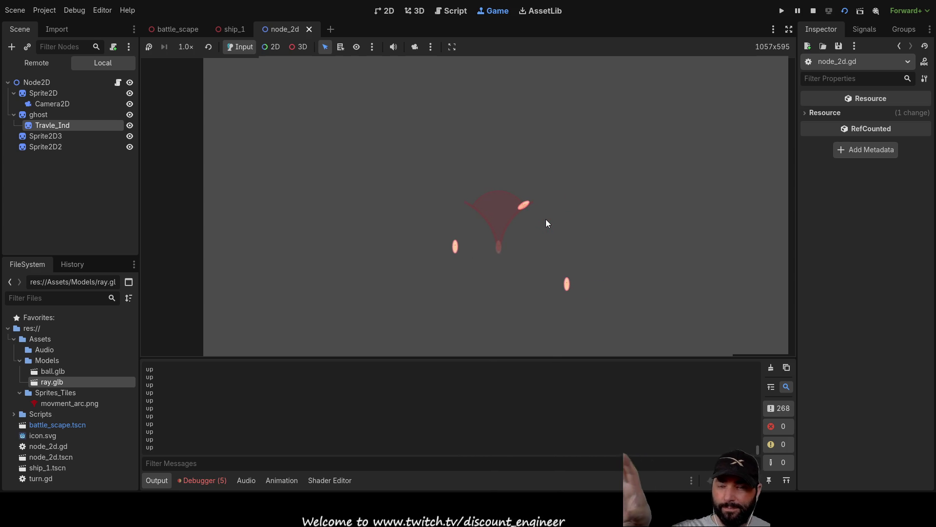
key(Up)
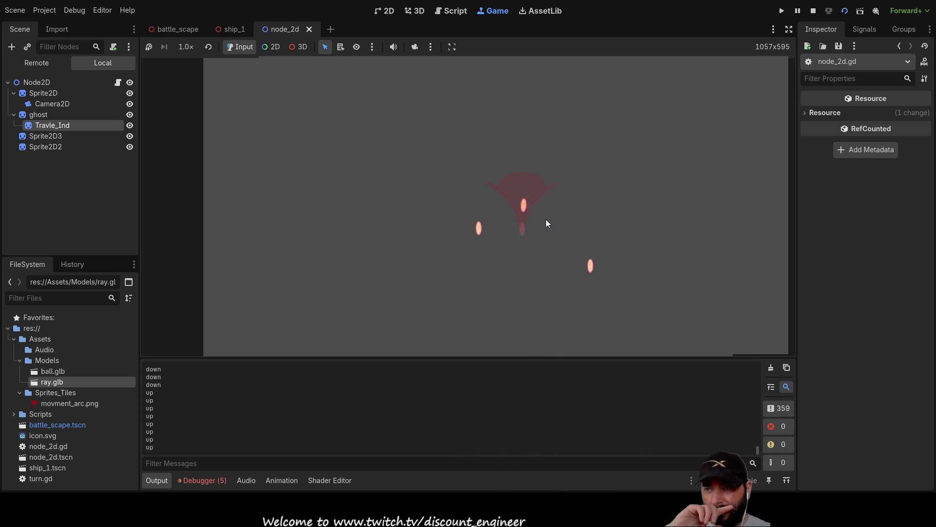
key(Down)
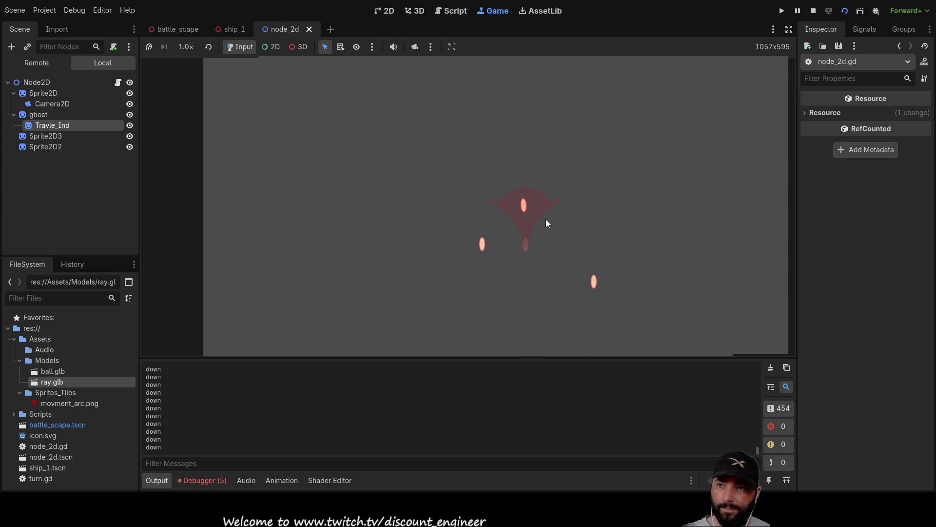
key(Up)
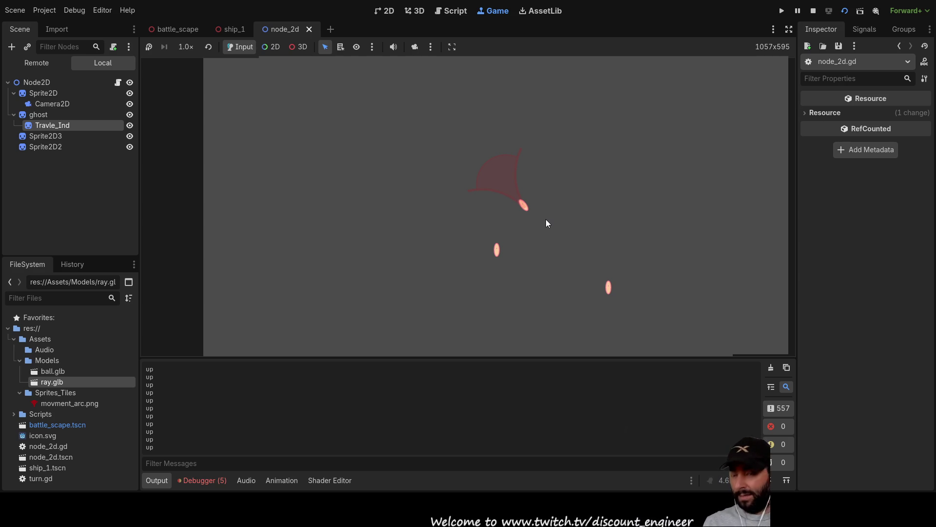
click(845, 11)
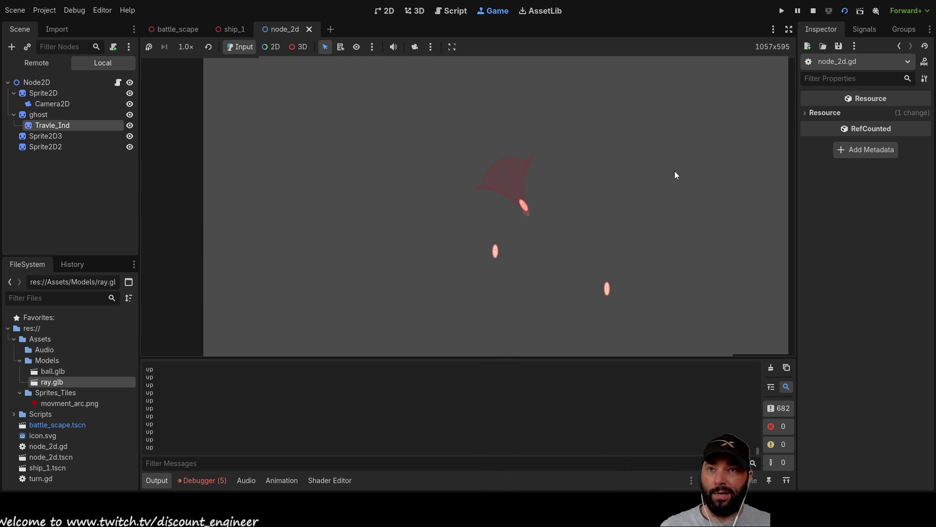
key(F8)
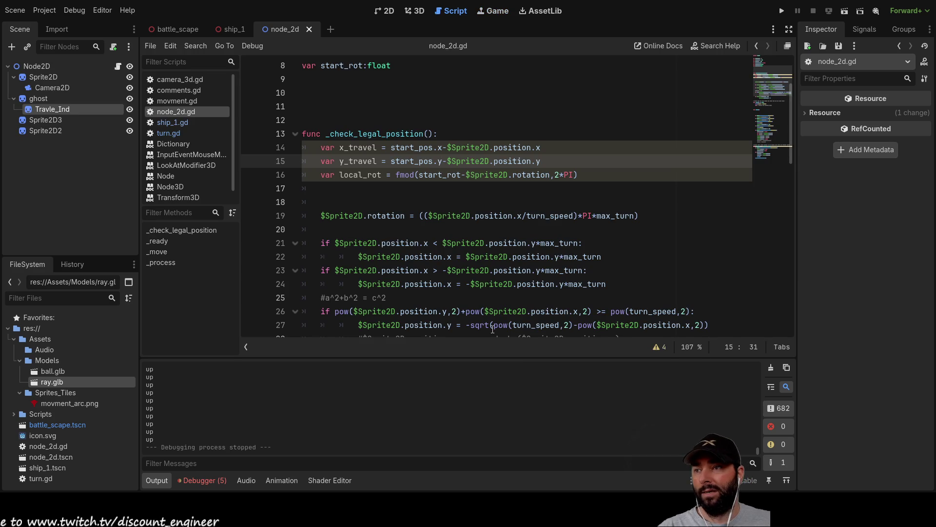
Review node_2d.gd, then move to the 3D workspace
scroll(421, 202, down, 2)
scroll(454, 212, up, 5)
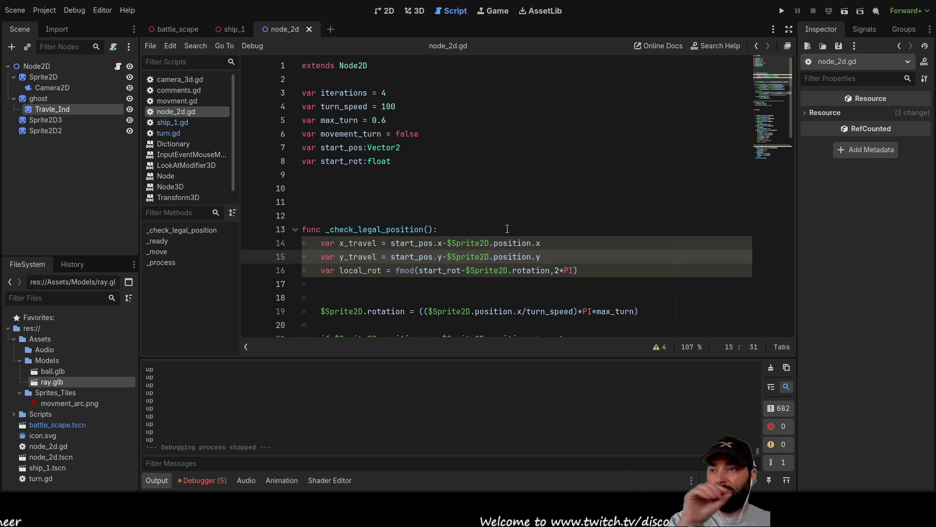
click(415, 11)
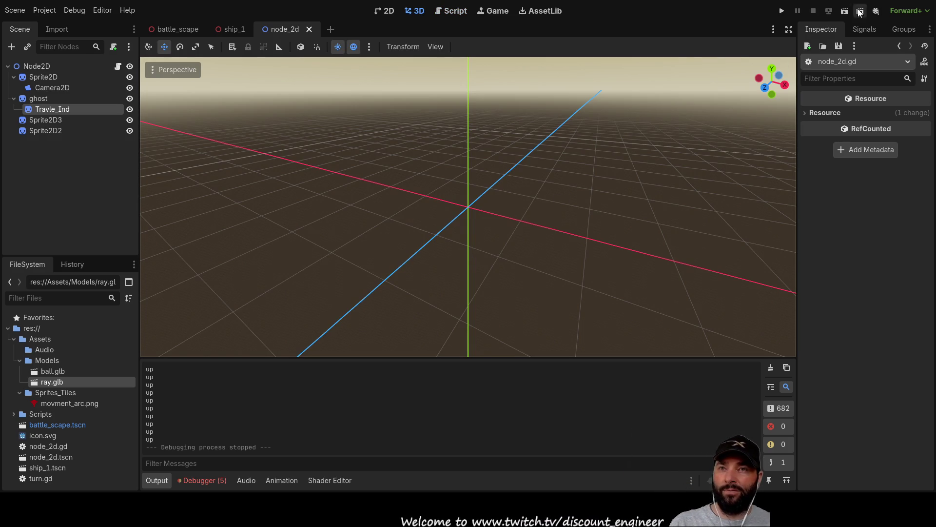
scroll(309, 150, down, 5)
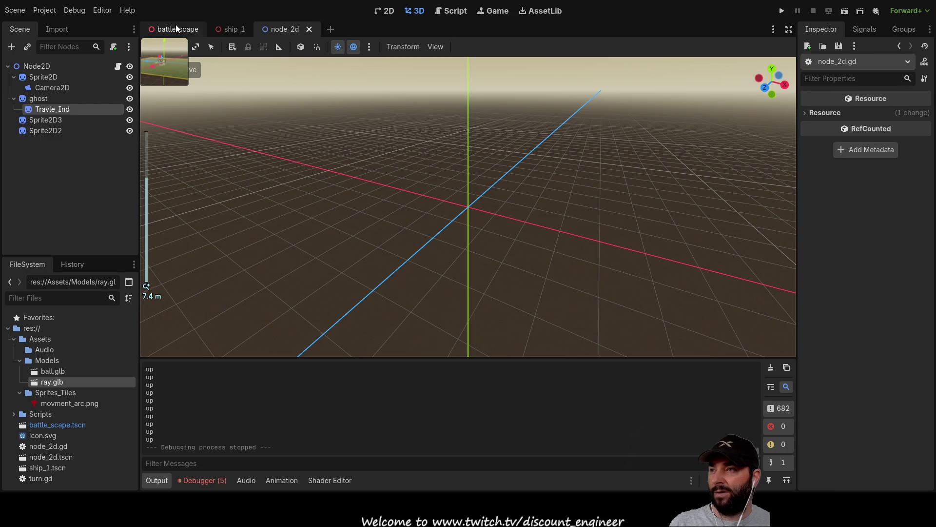
Open battle_scape, frame the ship over the water, and give the plane a new ShaderMaterial
click(175, 28)
scroll(481, 287, up, 15)
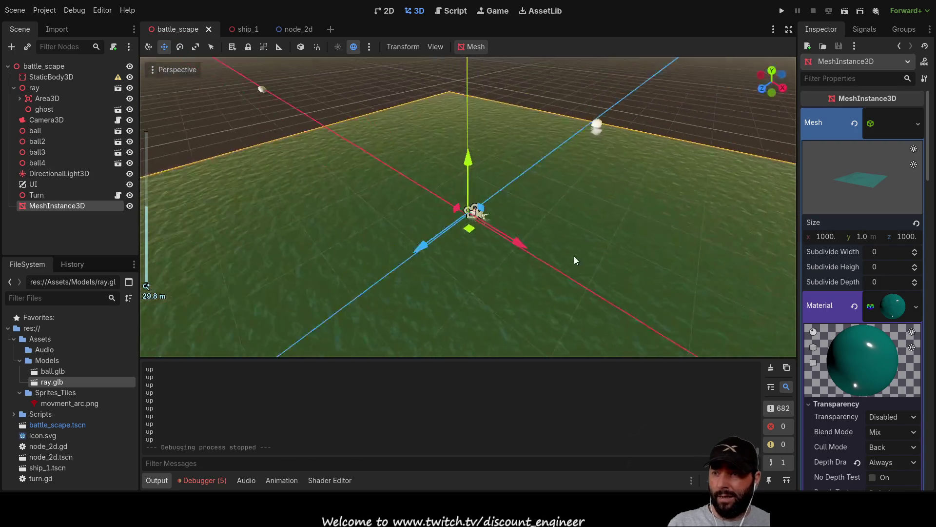
mouse_move(643, 273)
mouse_down()
mouse_move(496, 279)
mouse_move(512, 294)
mouse_move(503, 318)
mouse_move(505, 295)
mouse_move(396, 300)
mouse_move(325, 276)
mouse_move(589, 292)
mouse_up()
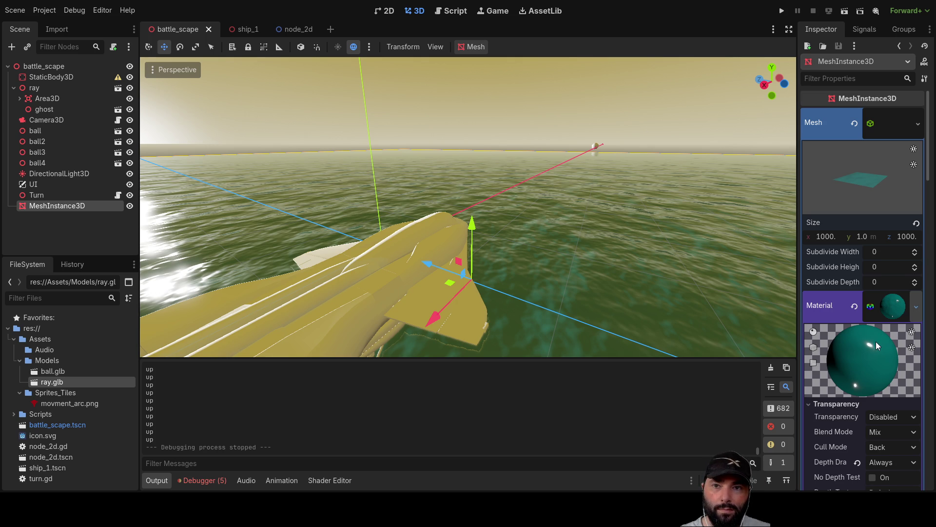
click(862, 356)
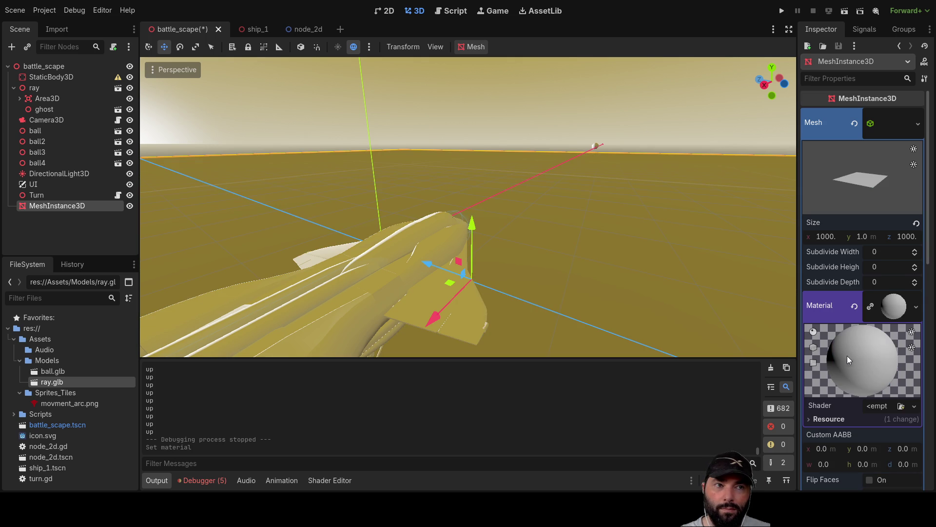
Undo, then reapply the water shader material so the plane renders as wavy water
scroll(879, 364, down, 3)
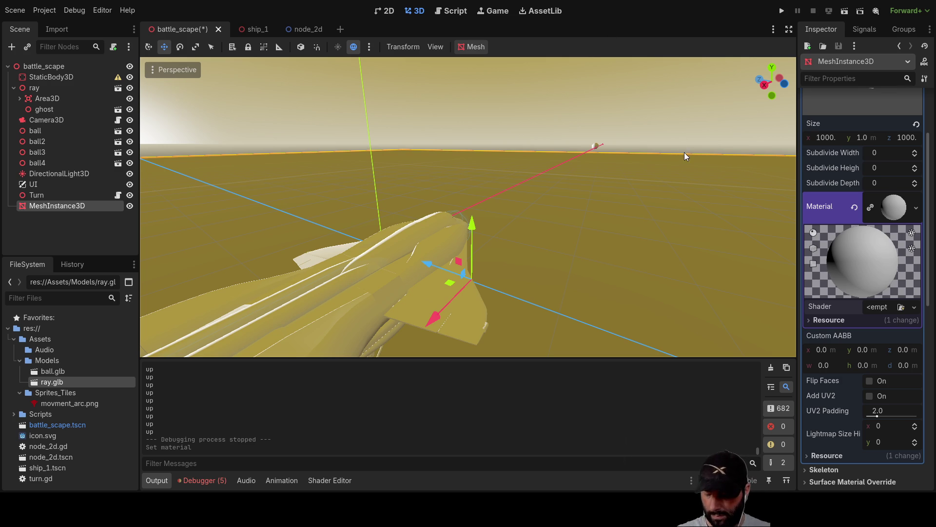
key(ctrl+z)
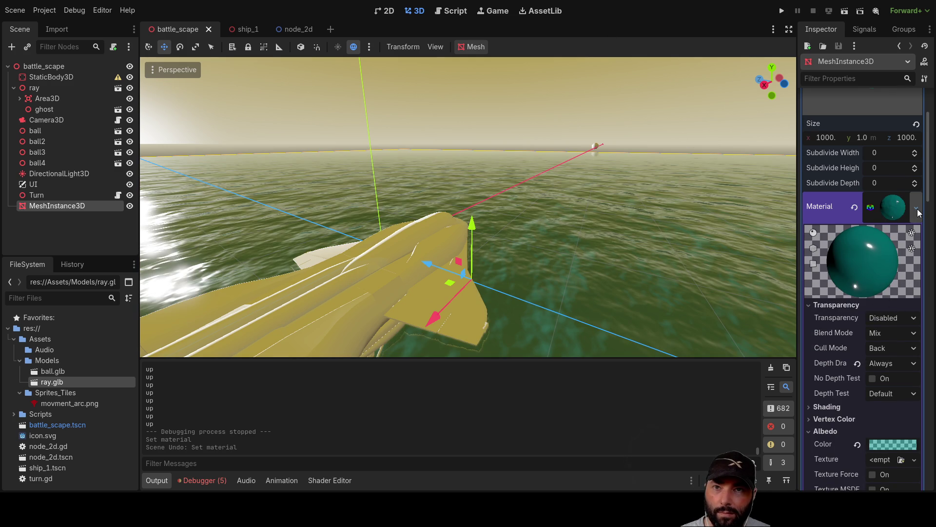
key(ctrl+shift+z)
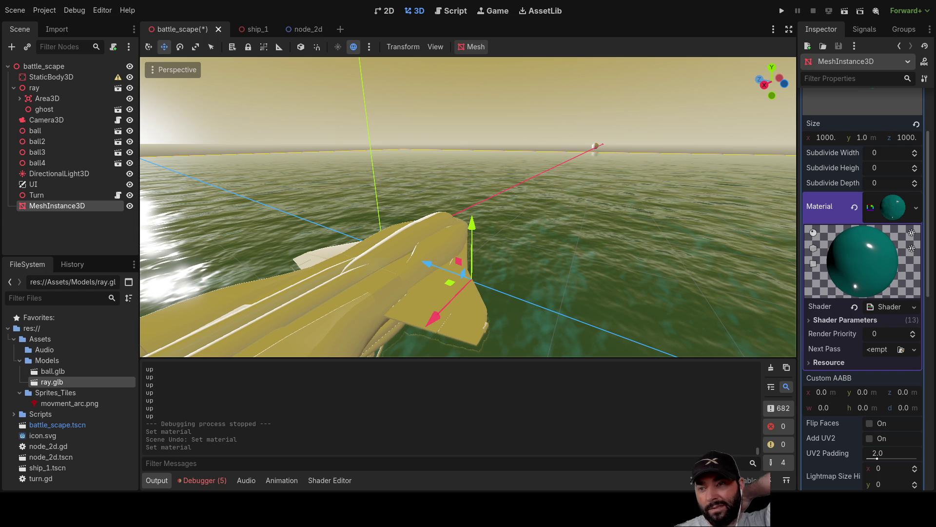
scroll(468, 207, down, 10)
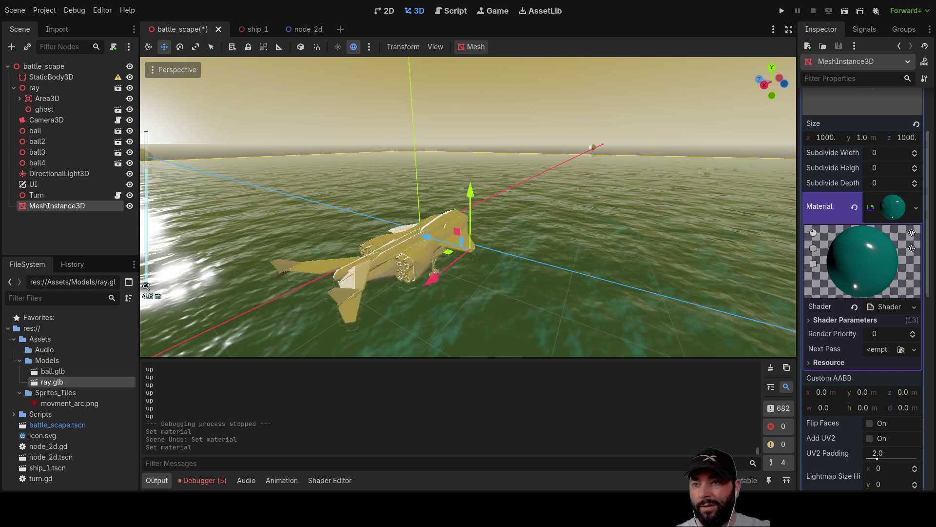
scroll(469, 206, up, 8)
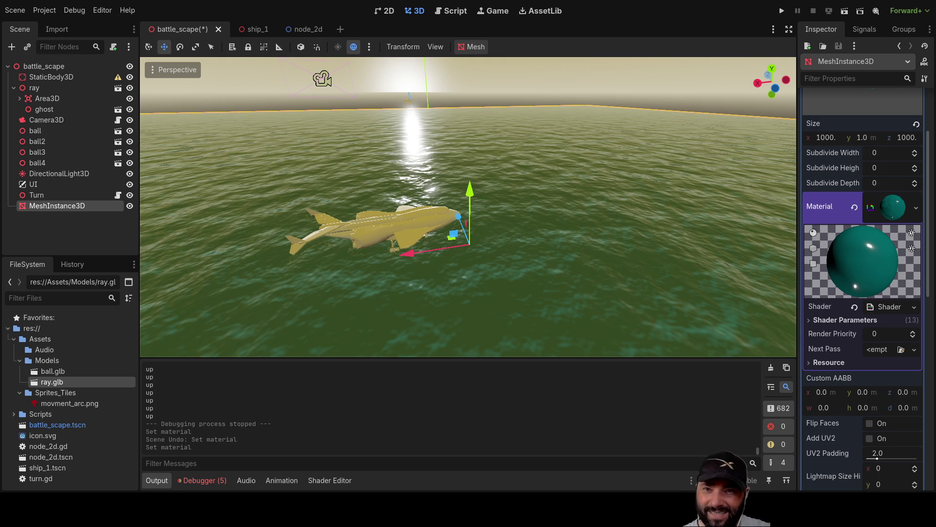
click(898, 212)
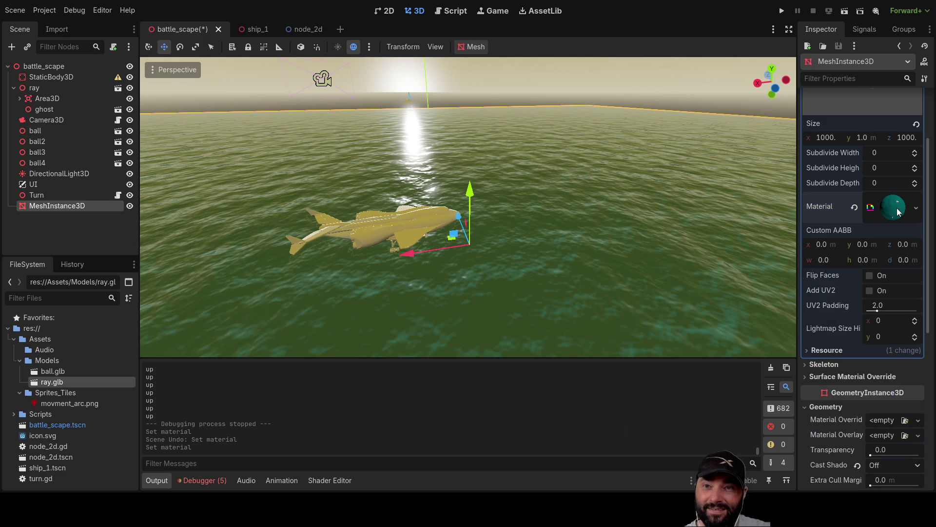
Review the material's Shader Parameters, then open its shader code in the Shader Editor
click(899, 211)
click(898, 211)
click(899, 211)
scroll(867, 309, down, 5)
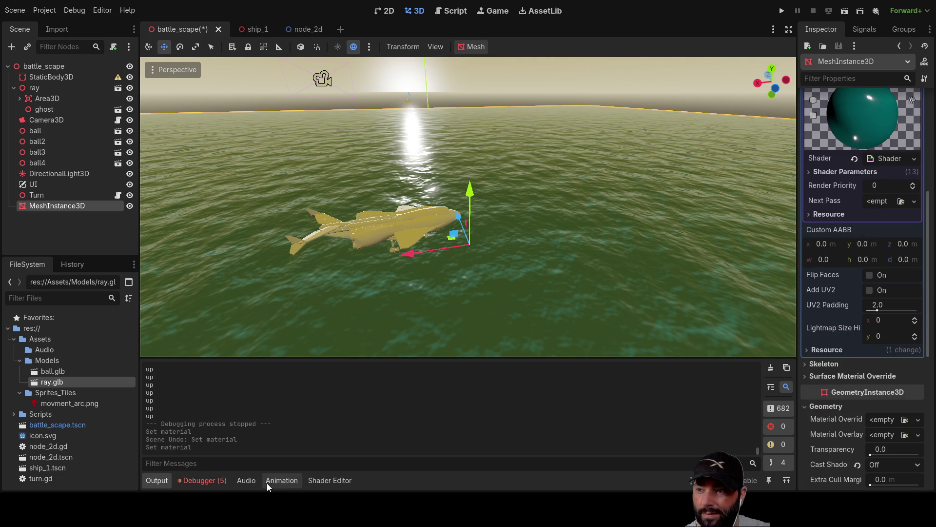
click(335, 479)
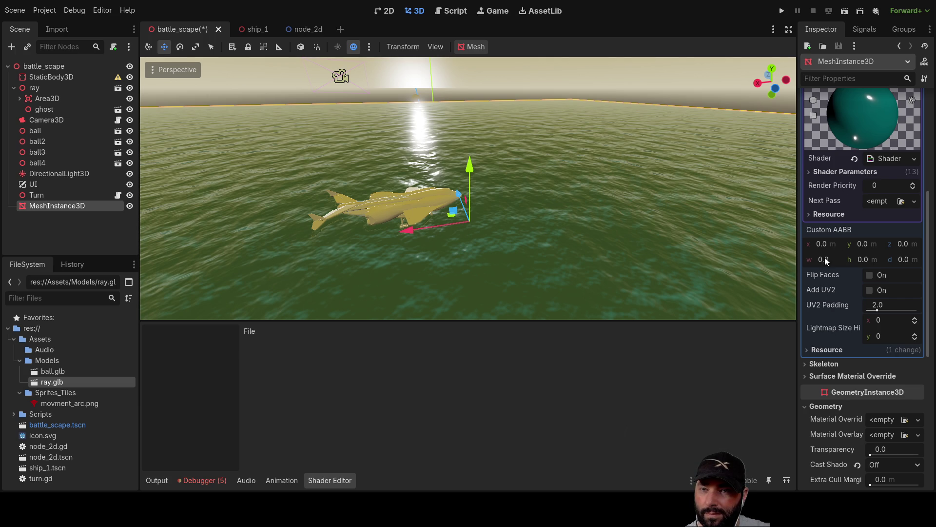
click(808, 172)
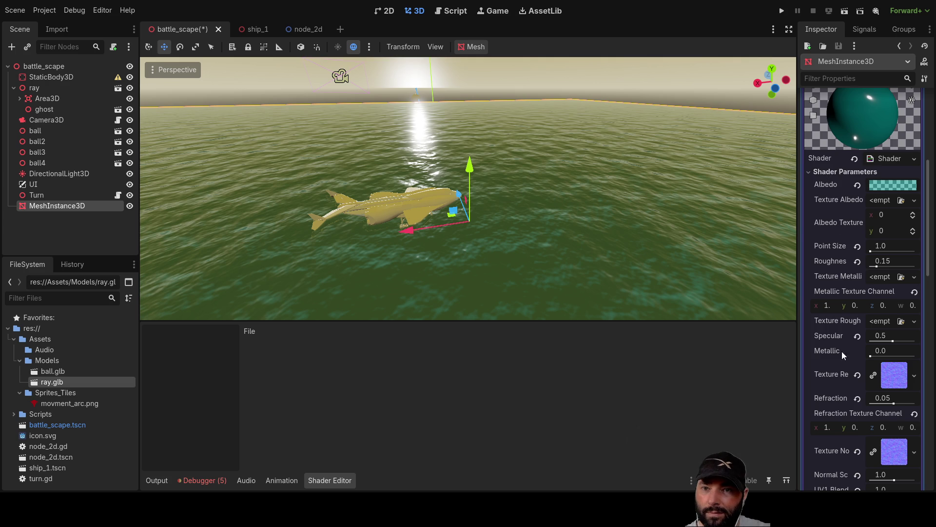
scroll(831, 232, down, 6)
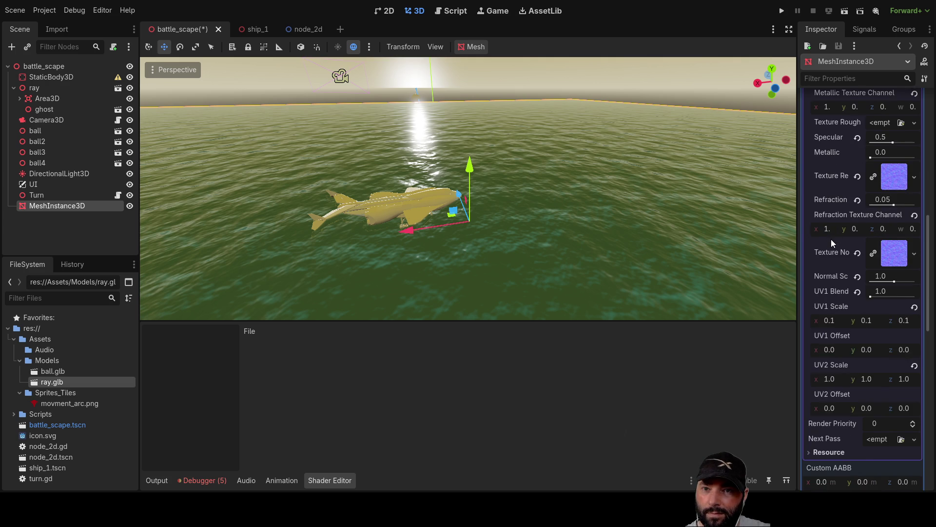
scroll(835, 254, up, 5)
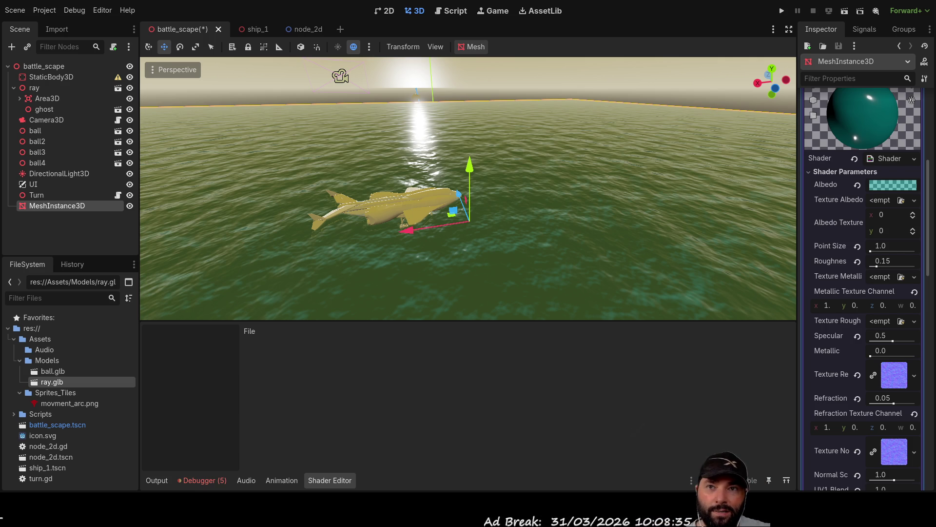
scroll(864, 244, up, 1)
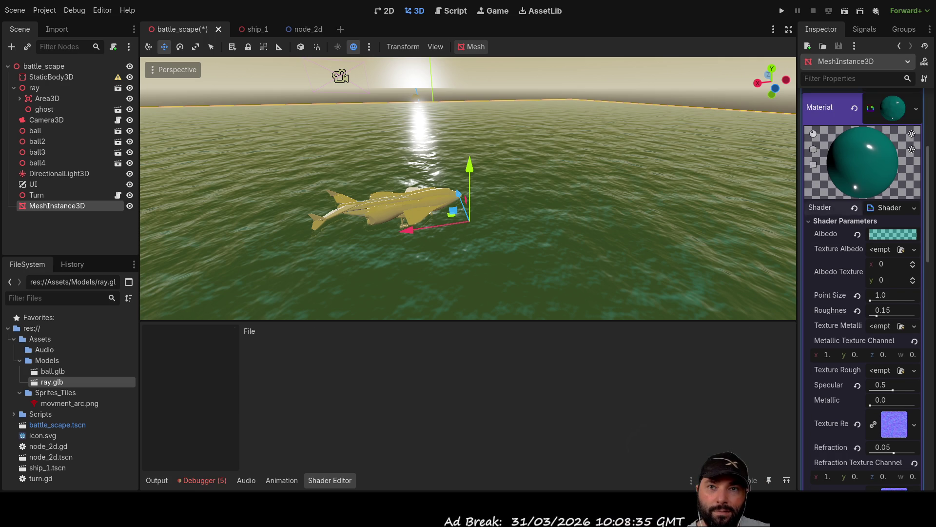
click(887, 207)
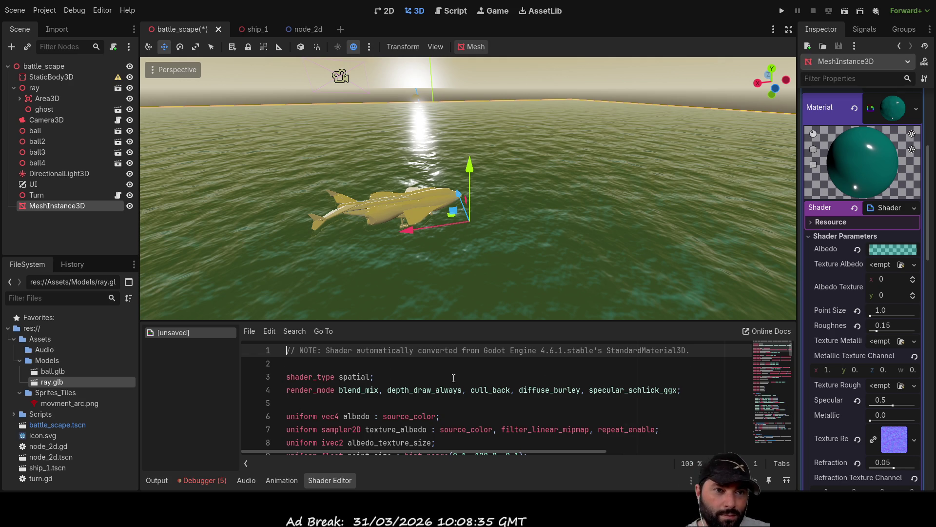
Scroll the shader code, enlarge the Shader Editor panel, and finish renaming the plane to water
scroll(384, 394, down, 12)
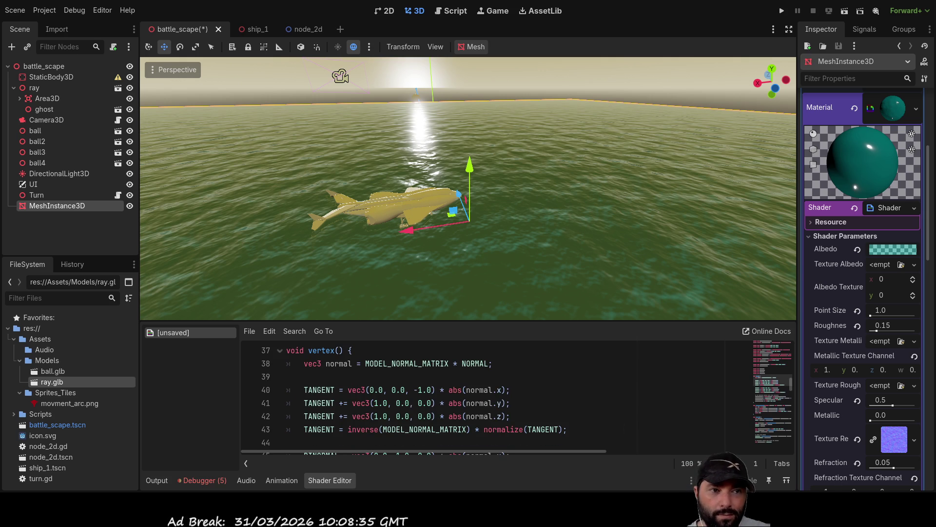
scroll(384, 394, down, 2)
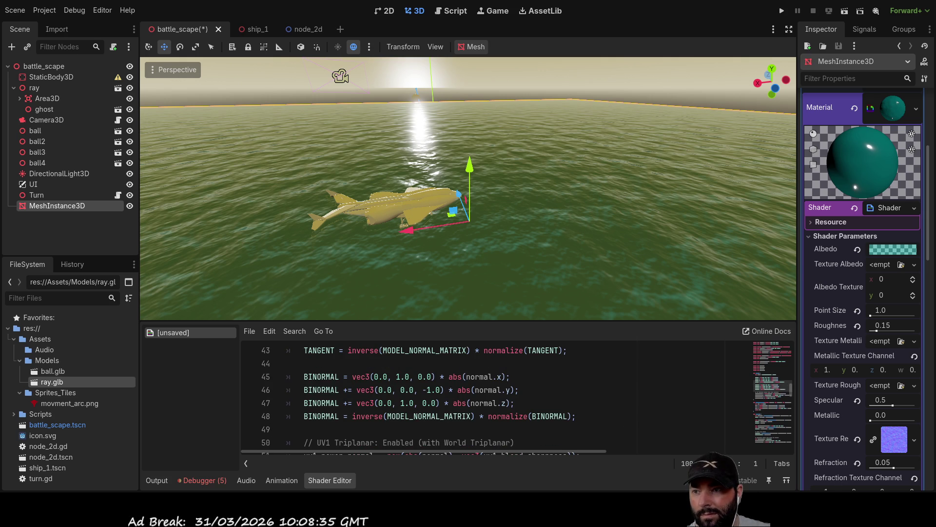
scroll(649, 416, down, 3)
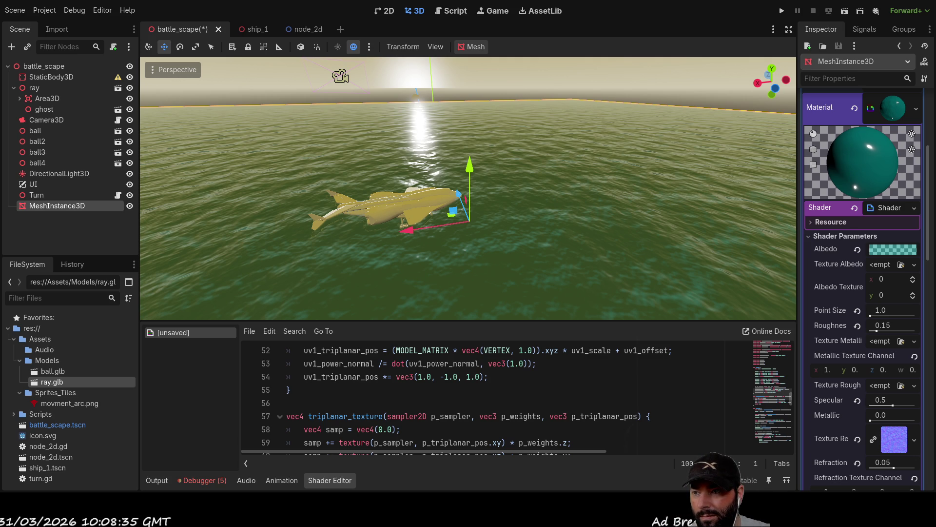
scroll(488, 396, down, 2)
scroll(487, 395, up, 1)
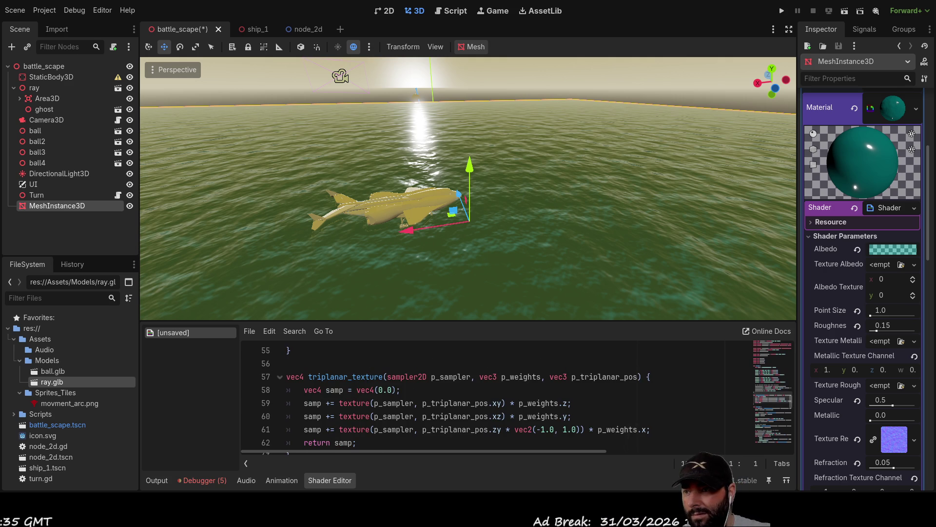
drag(381, 323, 381, 161)
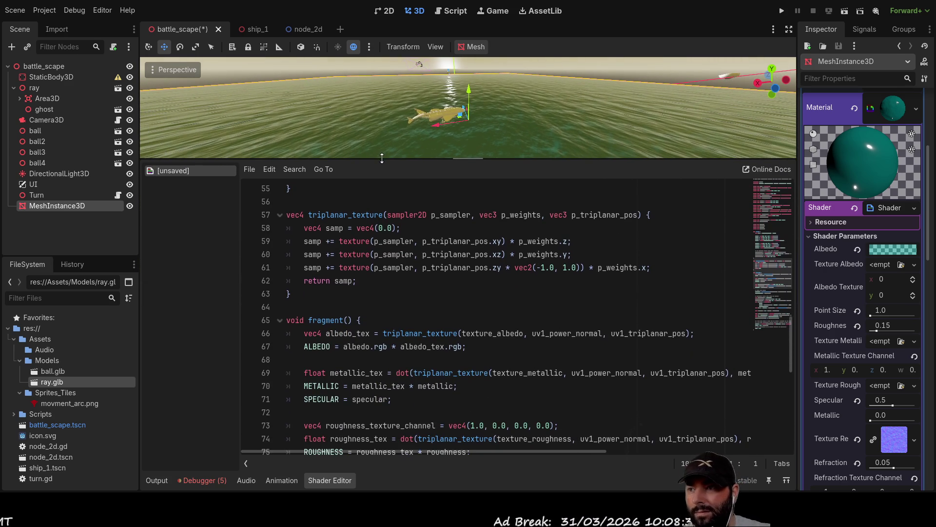
mouse_move(279, 450)
mouse_down()
mouse_move(397, 453)
mouse_move(220, 437)
mouse_up()
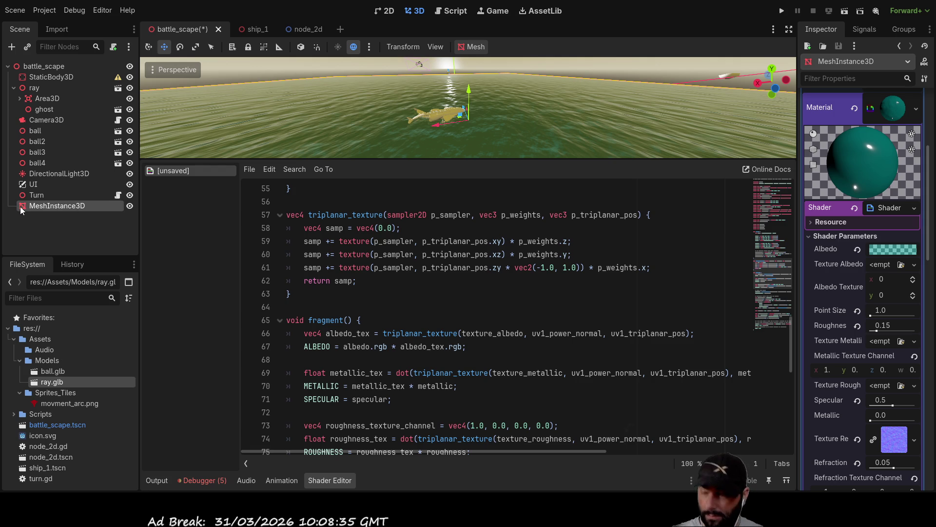
key(ctrl+z)
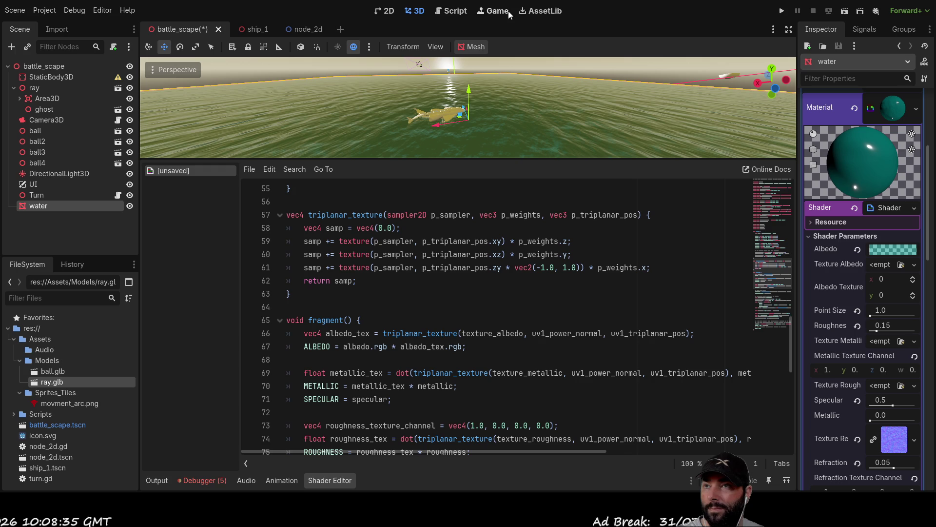
Switch from battle_scape to the node_2d scene
click(312, 29)
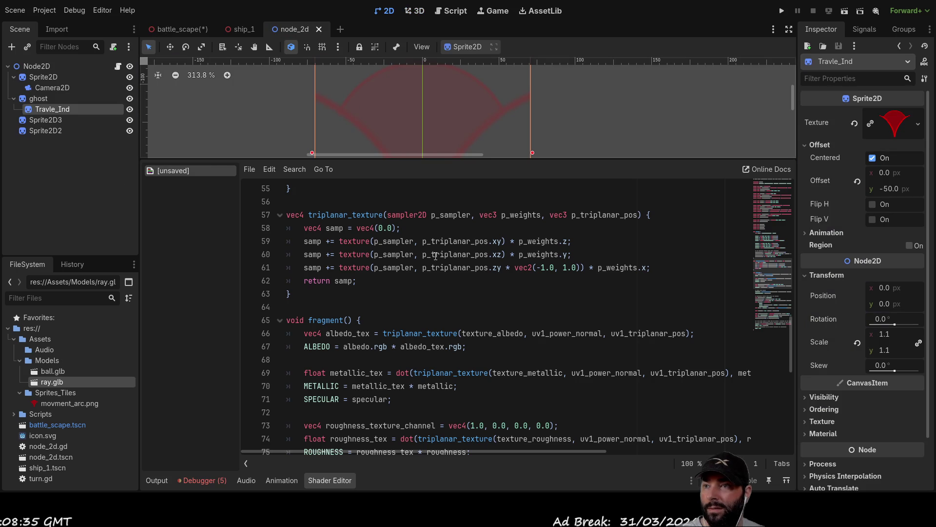
Enlarge the 2D viewport to view the node_2d travel indicator sprite, then return to battle_scape
drag(576, 158, 576, 382)
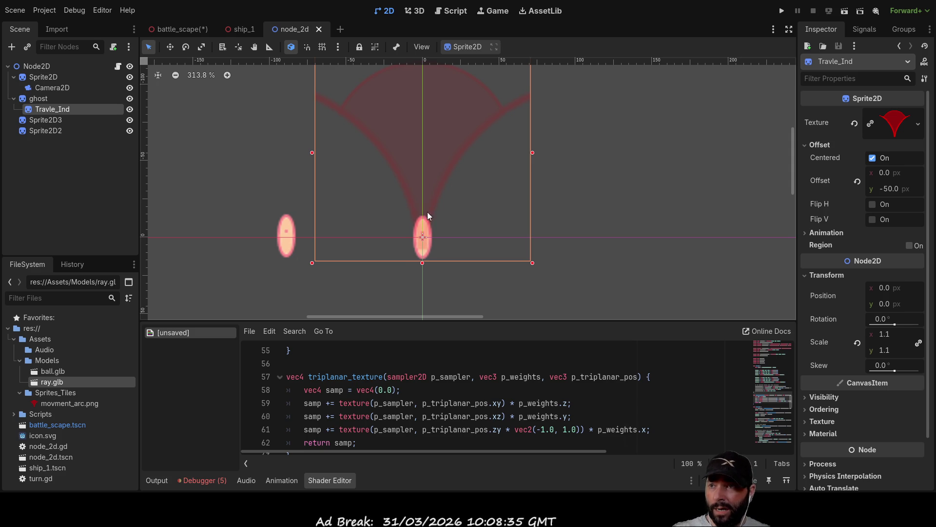
click(169, 27)
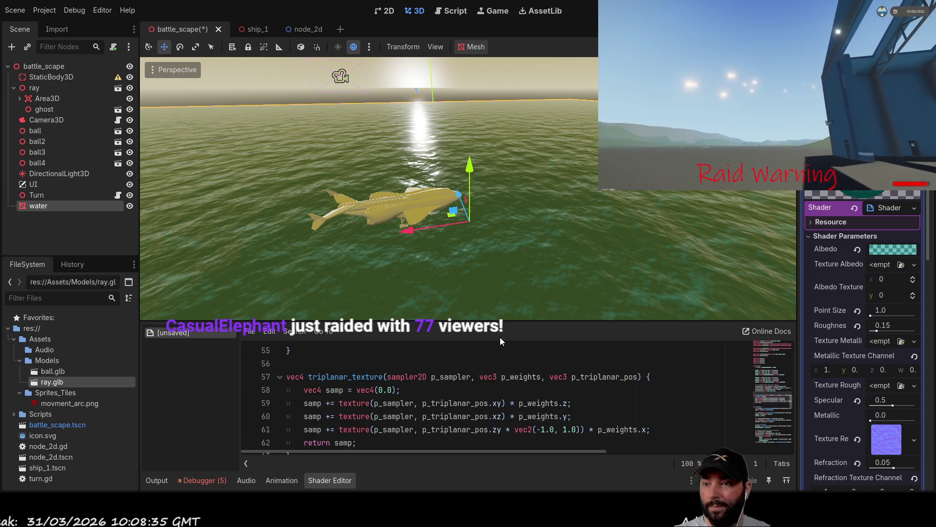
Resize the code panel, zoom and orbit around the ship on the teal water, then run battle_scape
drag(507, 321, 507, 268)
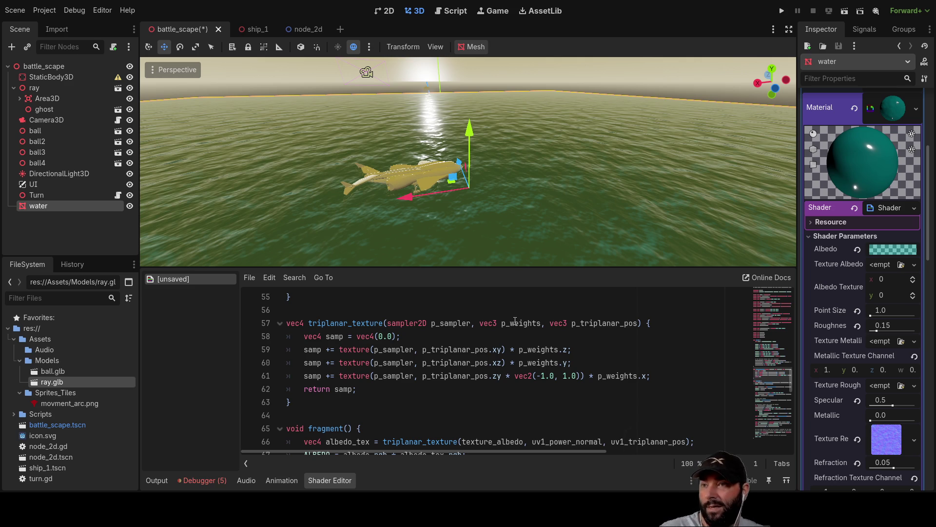
scroll(409, 172, up, 10)
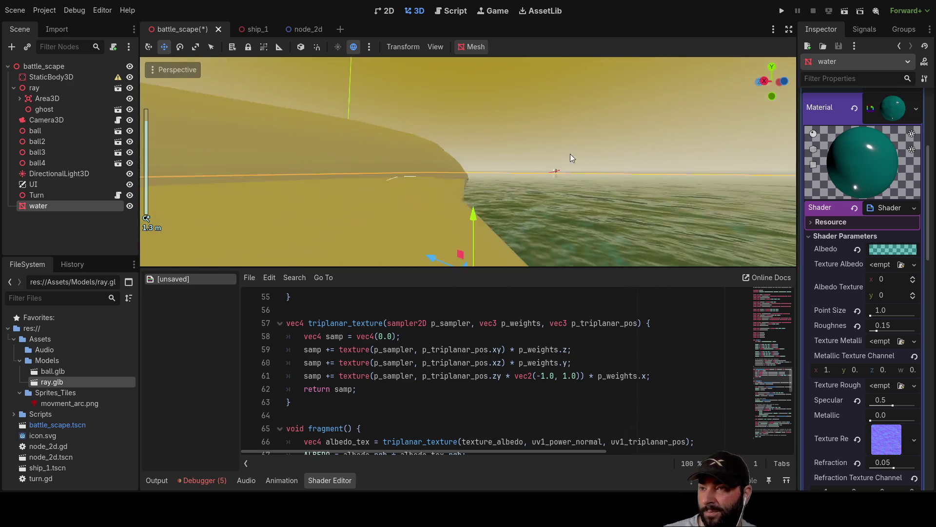
scroll(570, 153, down, 5)
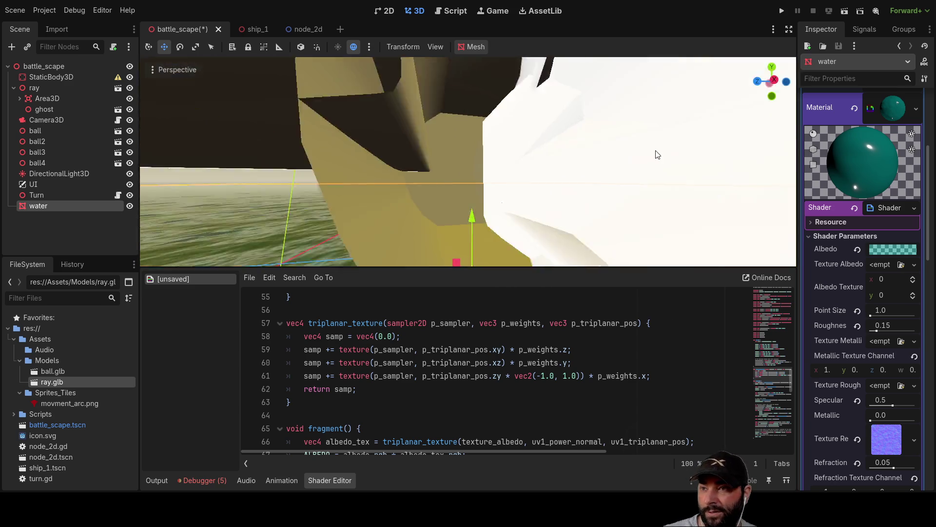
mouse_move(680, 253)
mouse_down()
mouse_move(652, 61)
mouse_move(563, 230)
mouse_move(756, 57)
mouse_up()
click(783, 14)
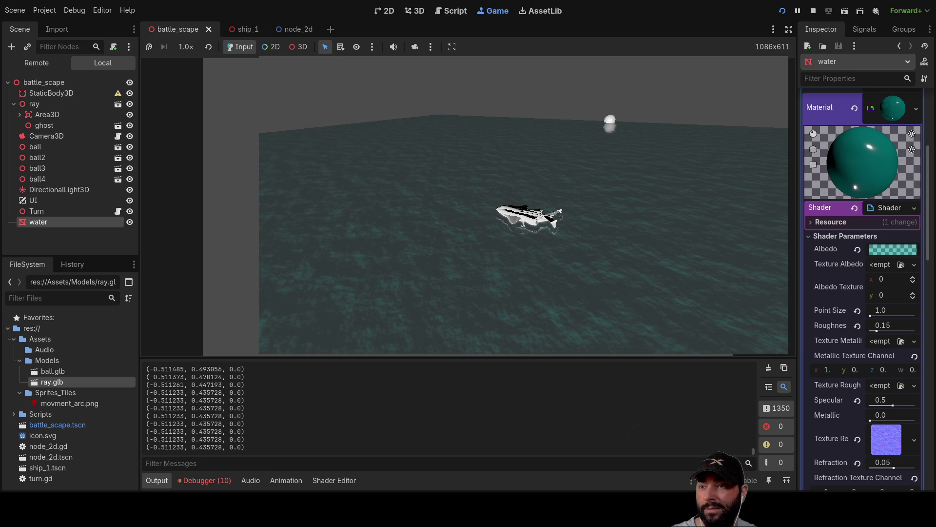
Stop the running battle_scape game after viewing the ship on the teal water
click(813, 10)
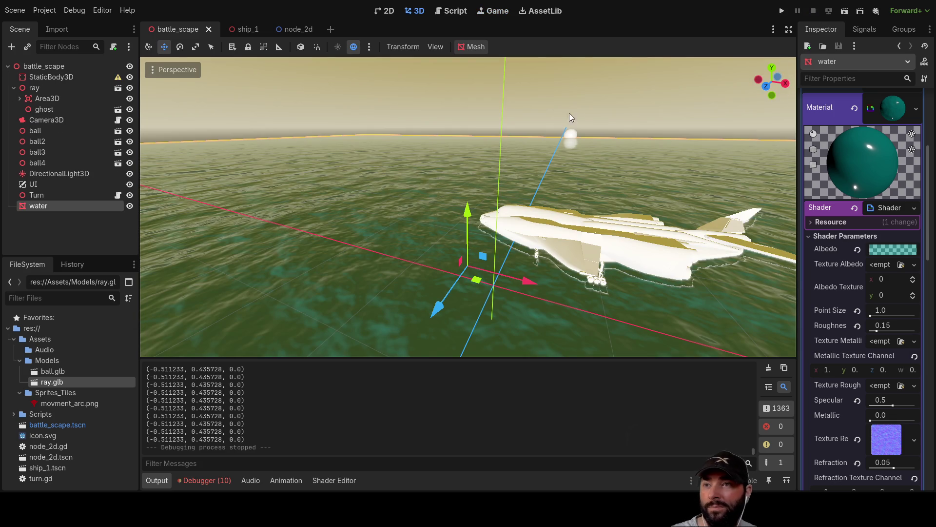
Switch to the node_2d scene, zoom the 2D canvas, and run it
click(291, 29)
scroll(505, 218, down, 3)
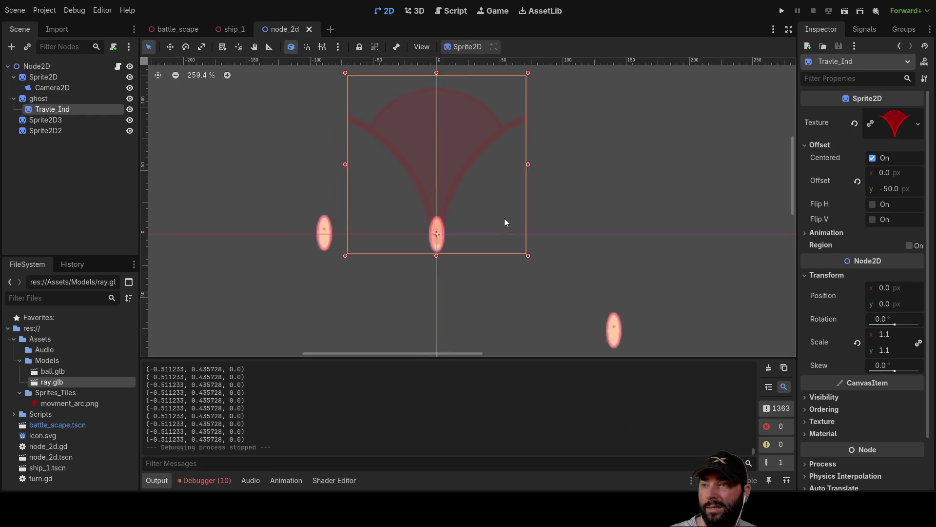
scroll(539, 133, down, 5)
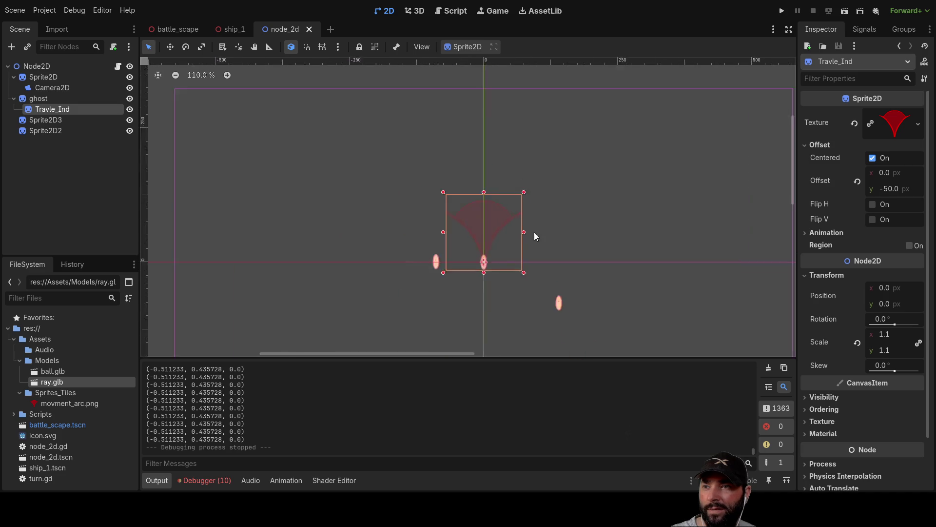
scroll(545, 240, up, 6)
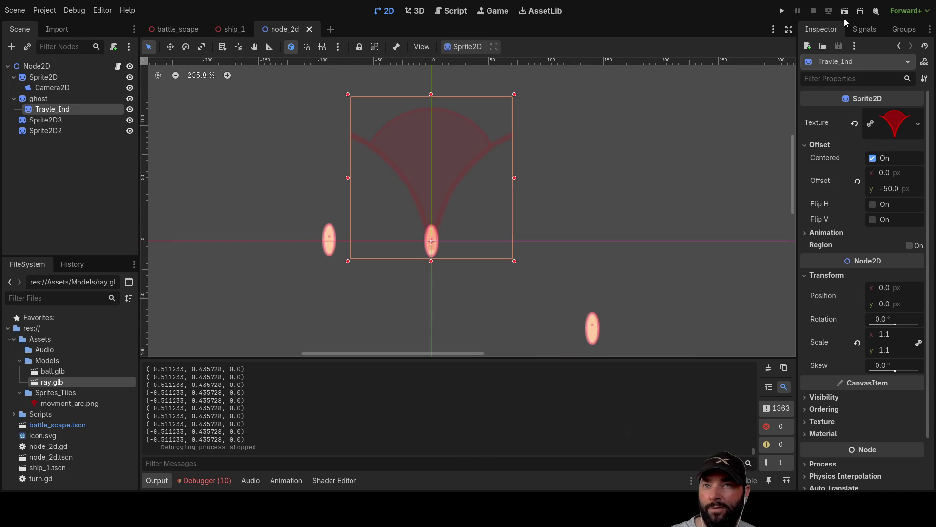
click(842, 18)
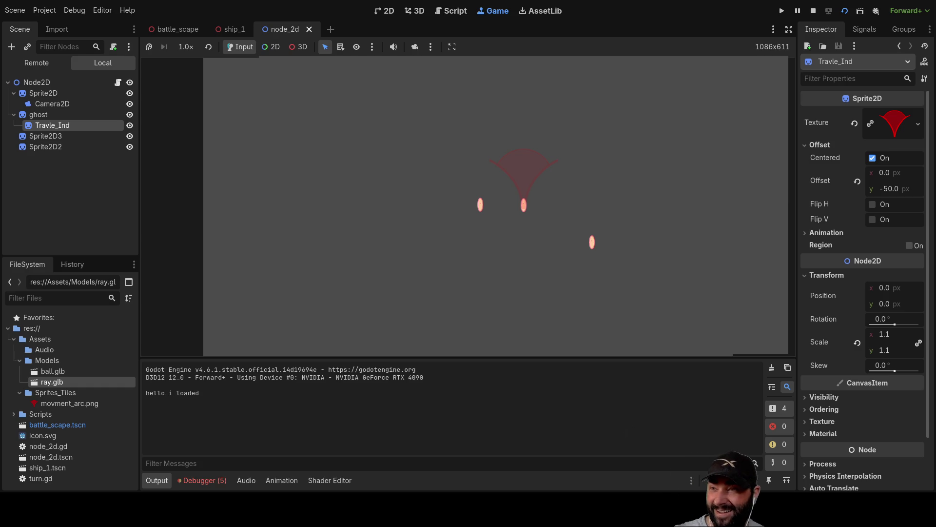
Steer the ship up, then down in the running node_2d game, logging up and down messages
key(Up)
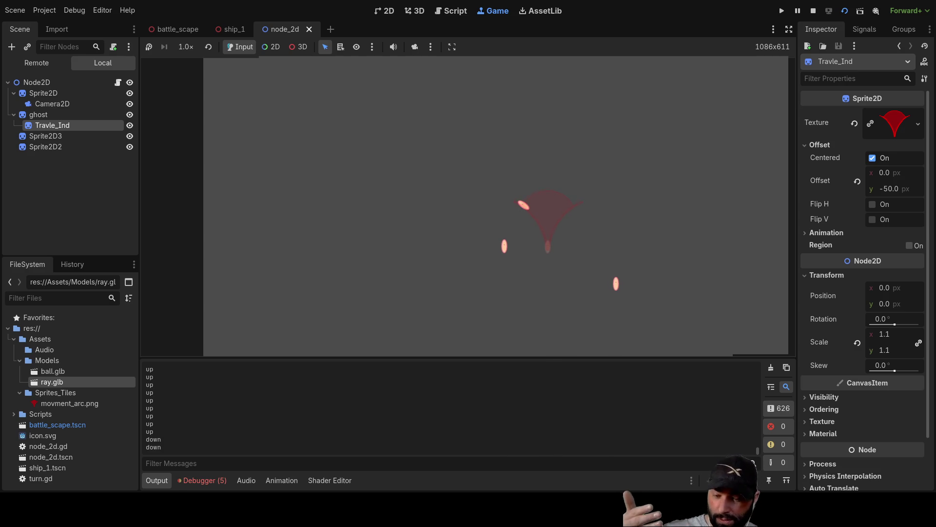
key(Down)
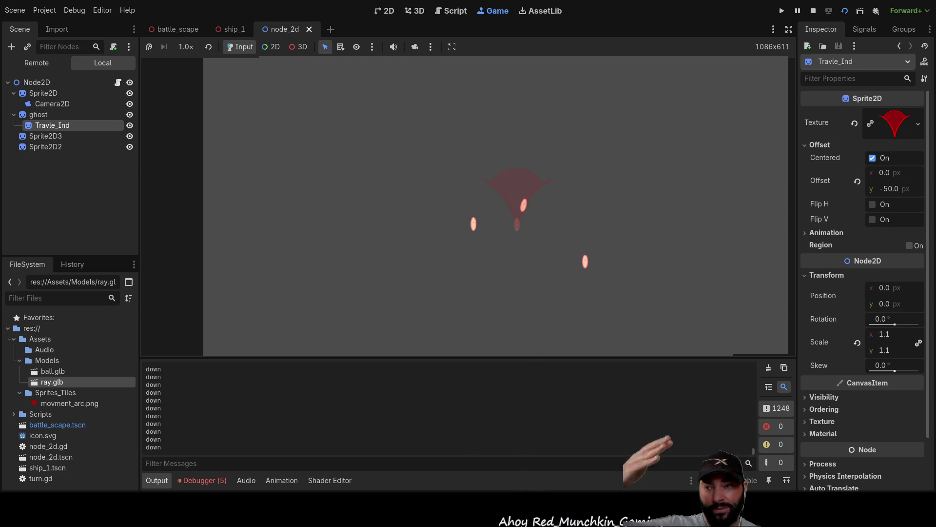
Move the sprites down, up, then down again with the arrow keys, watching Output log each direction
key(Up)
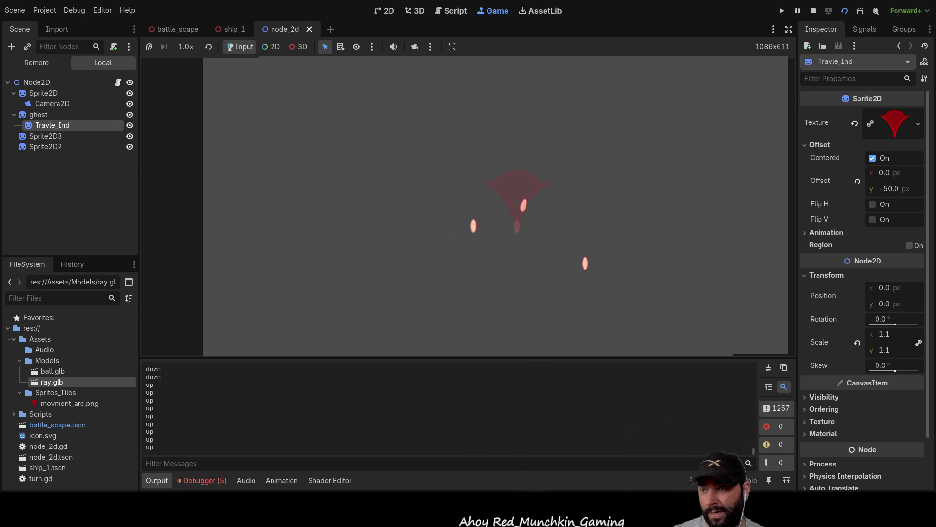
key(Down)
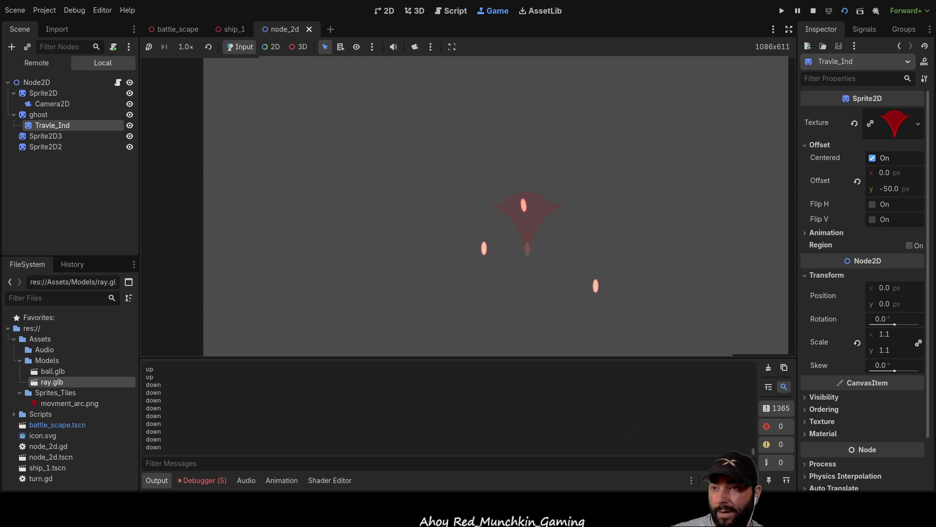
key(Down)
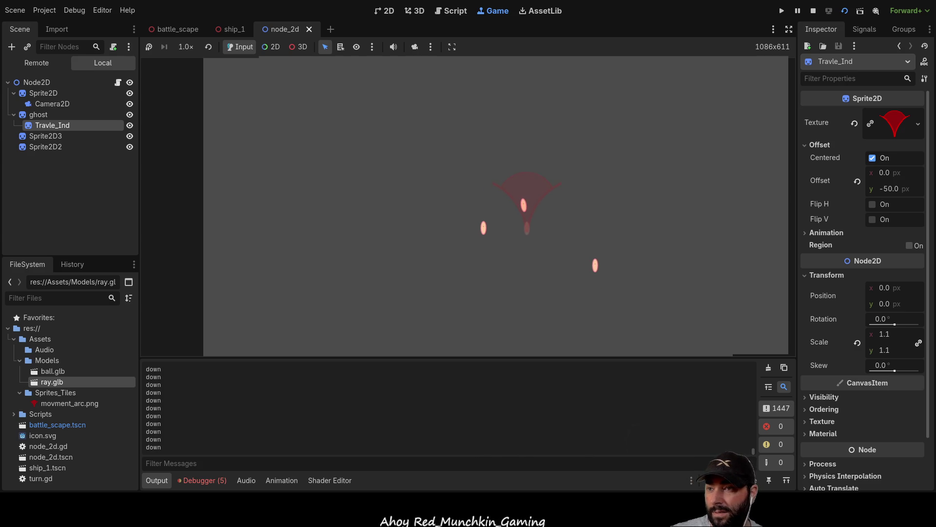
key(Down)
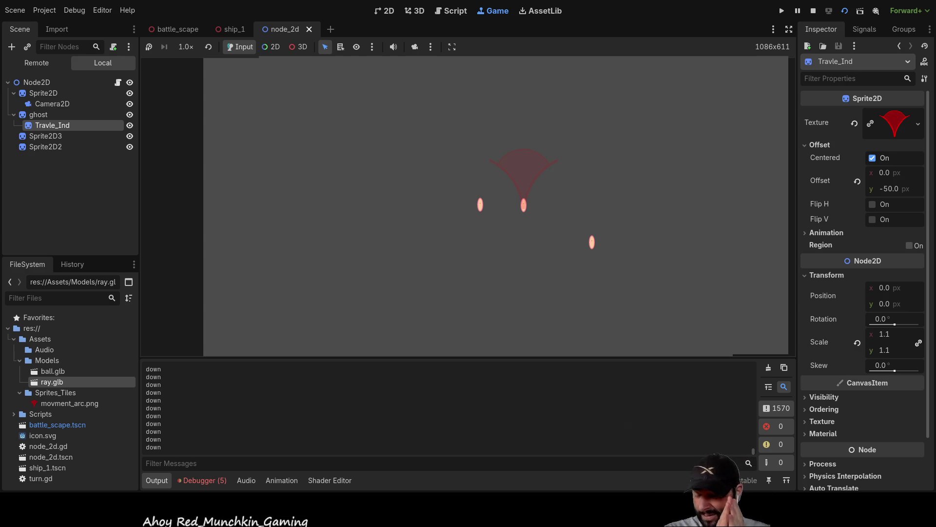
key(Up)
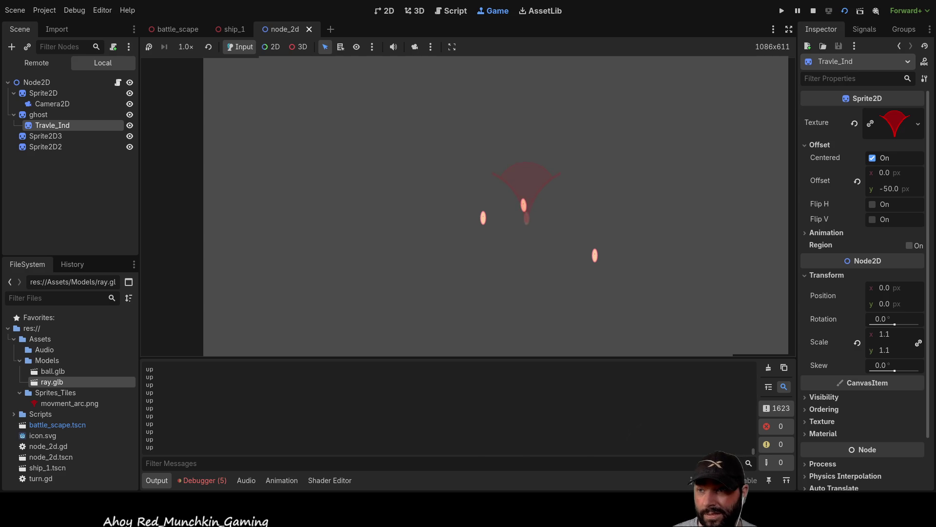
key(Up)
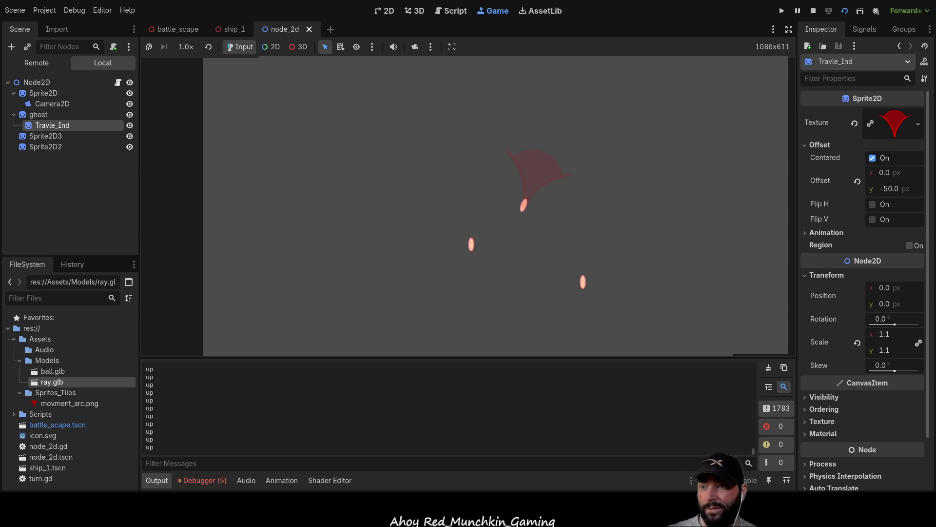
key(Down)
key(Down)
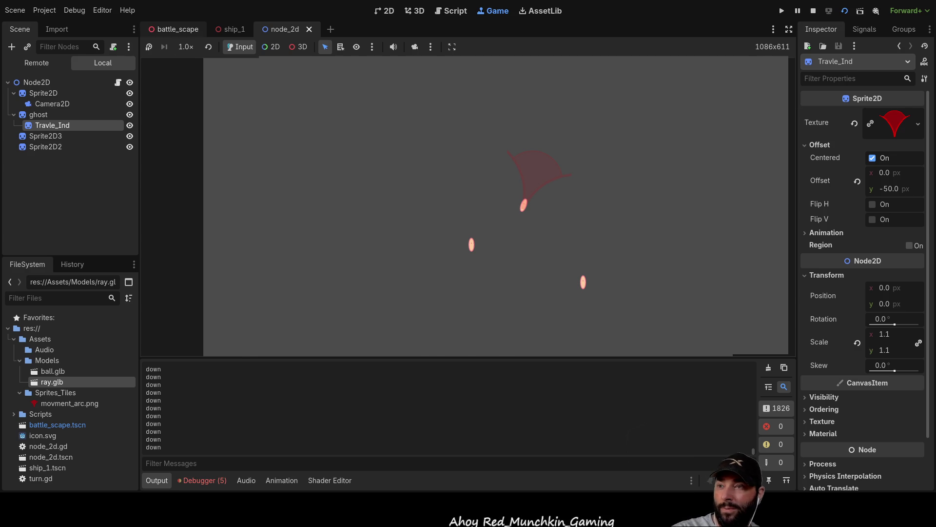
Stop the game, orbit battle_scape's 3D view to inspect the ship on the water, then switch to node_2d
click(176, 29)
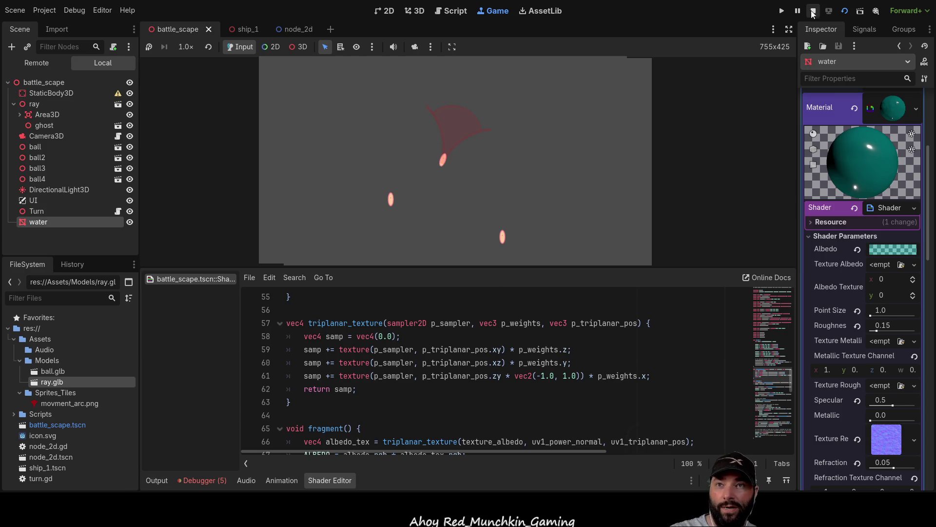
click(813, 10)
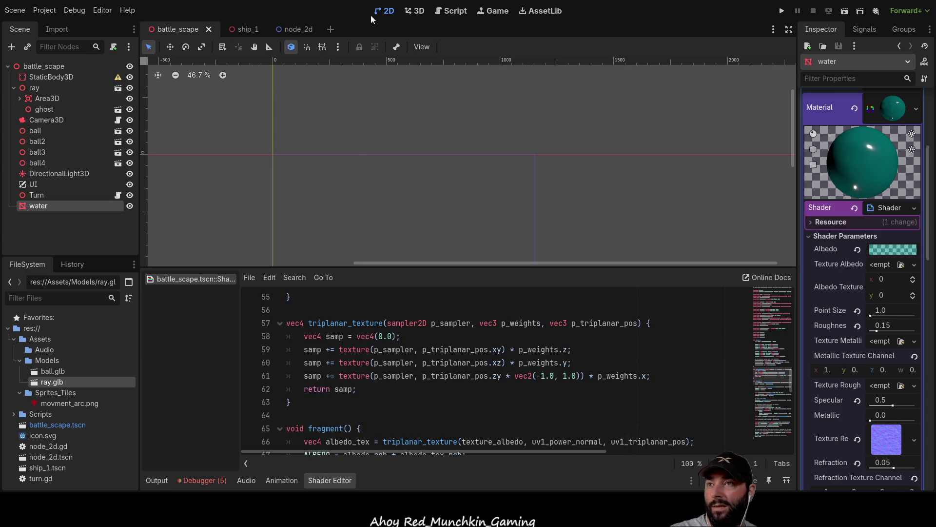
click(416, 10)
drag(423, 204, 450, 178)
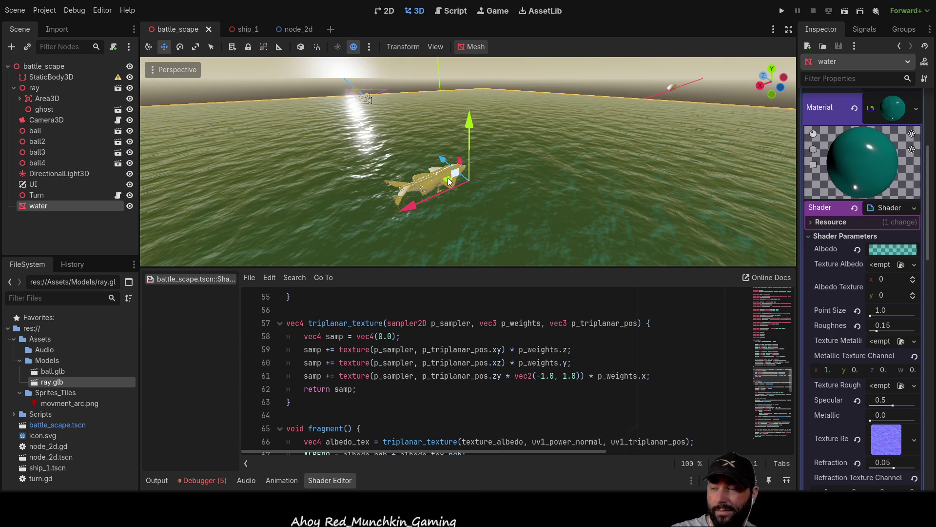
click(304, 30)
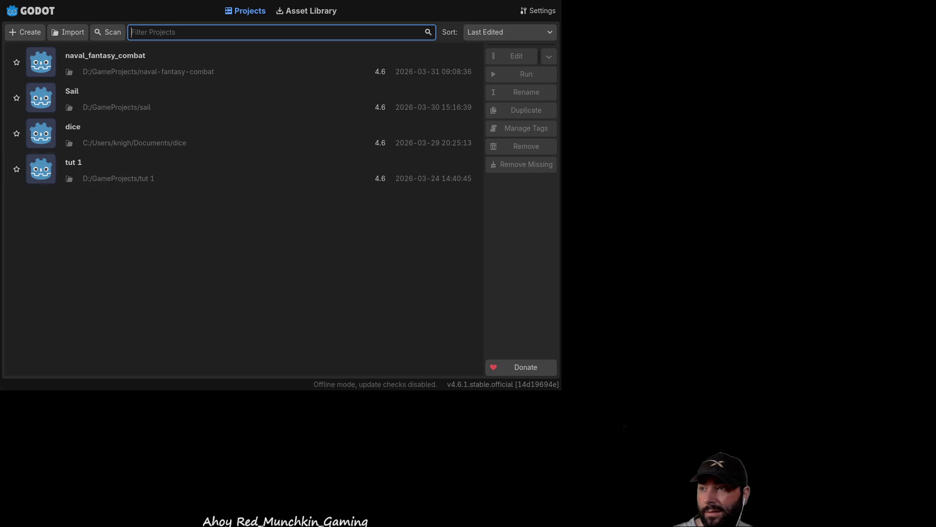
Open the Sail project from the Project Manager
double_click(46, 108)
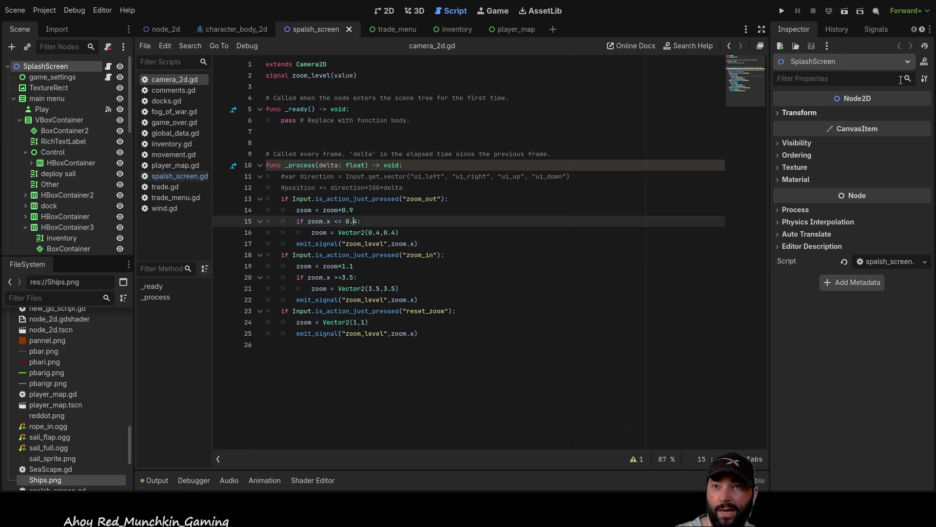
Run the Sail project, showing the ship on blue sea with health, supplies and cargo HUD
click(782, 11)
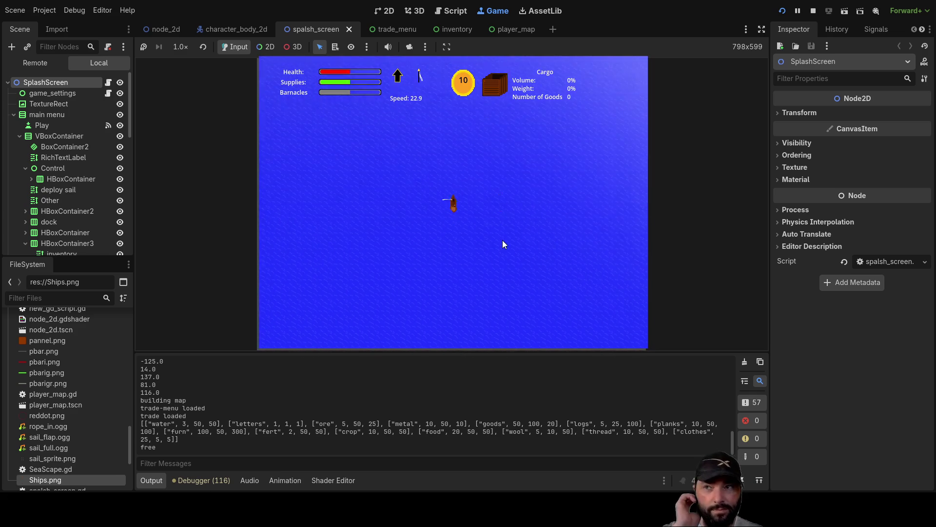
Zoom the view and steer the ship left until the island's 'Press e to Dock' prompt appears
scroll(532, 255, down, 3)
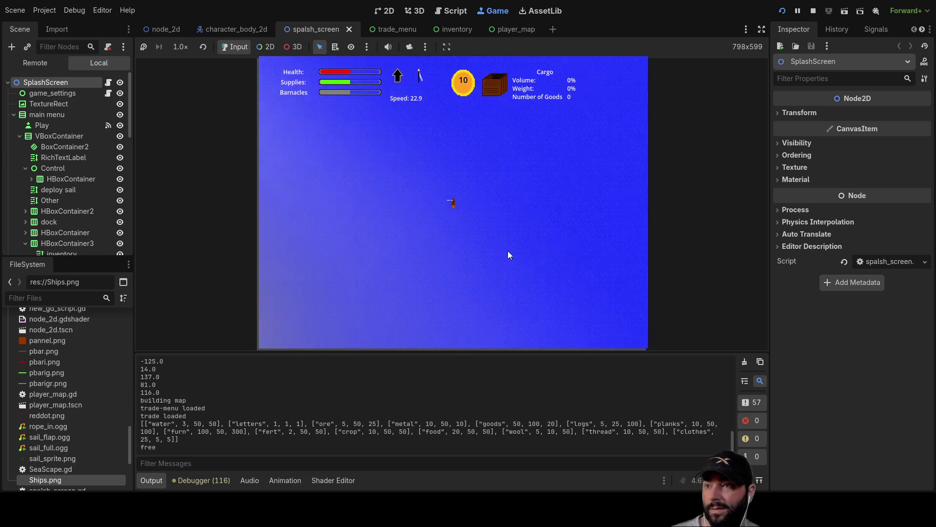
scroll(520, 243, down, 2)
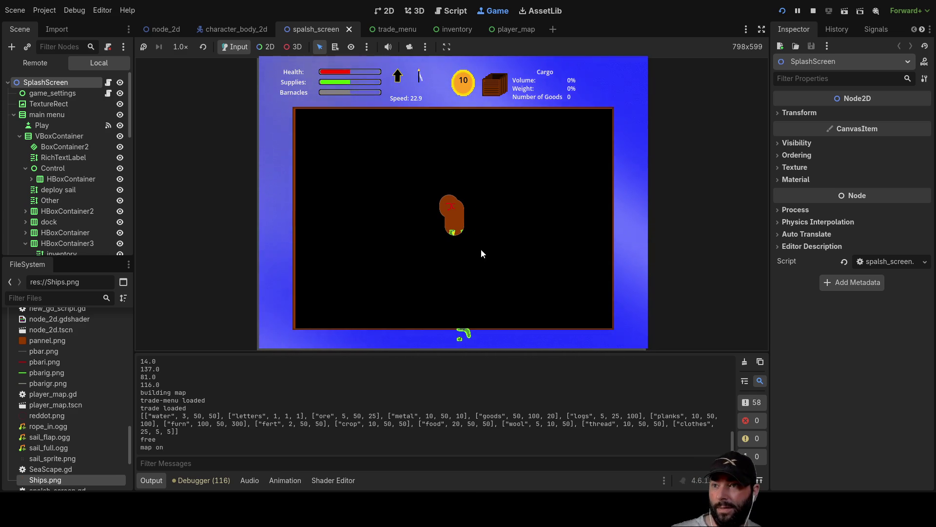
scroll(461, 215, up, 2)
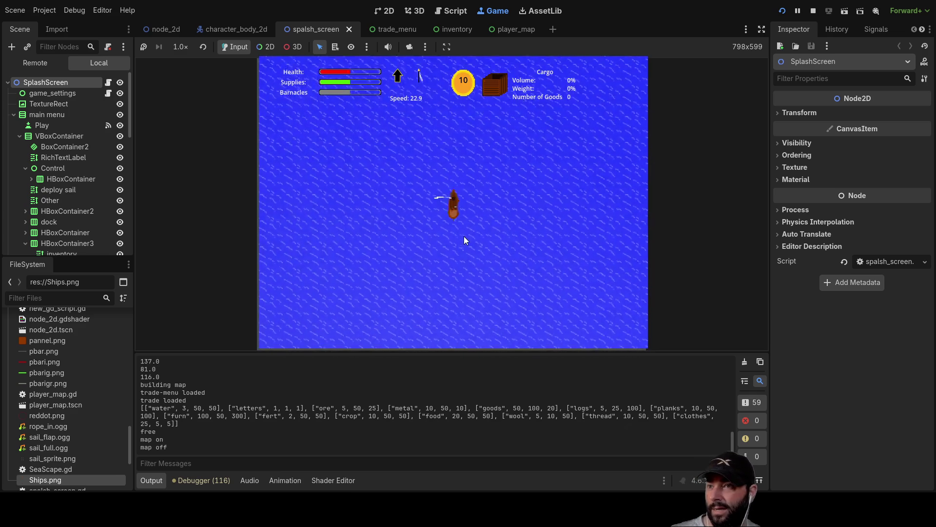
key(a)
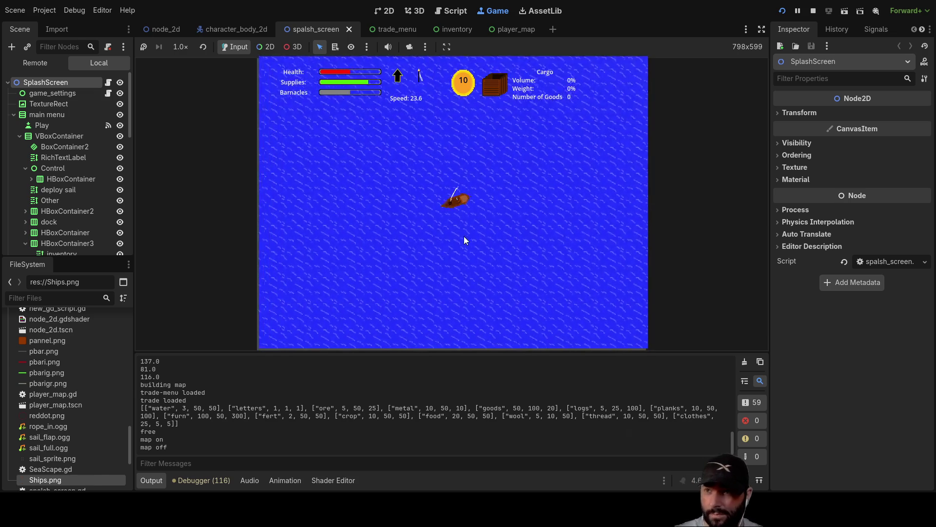
scroll(476, 261, down, 2)
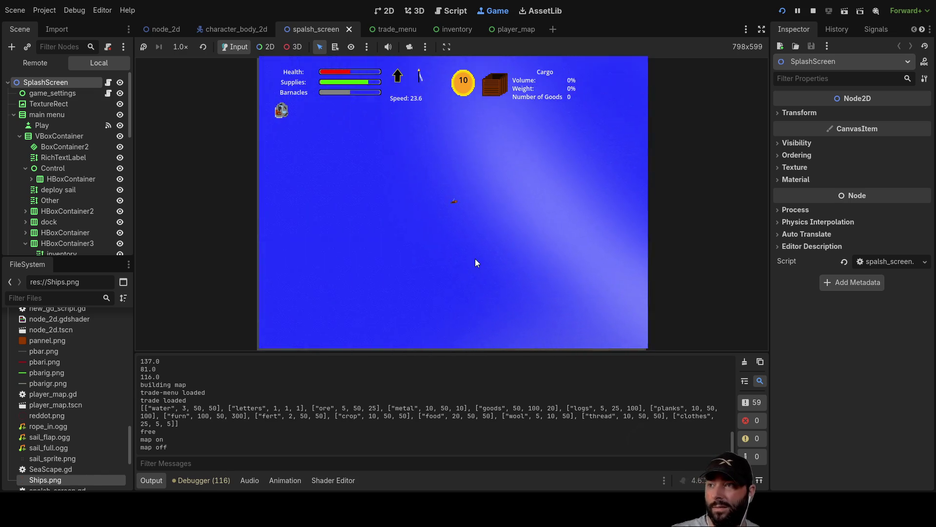
scroll(476, 263, up, 2)
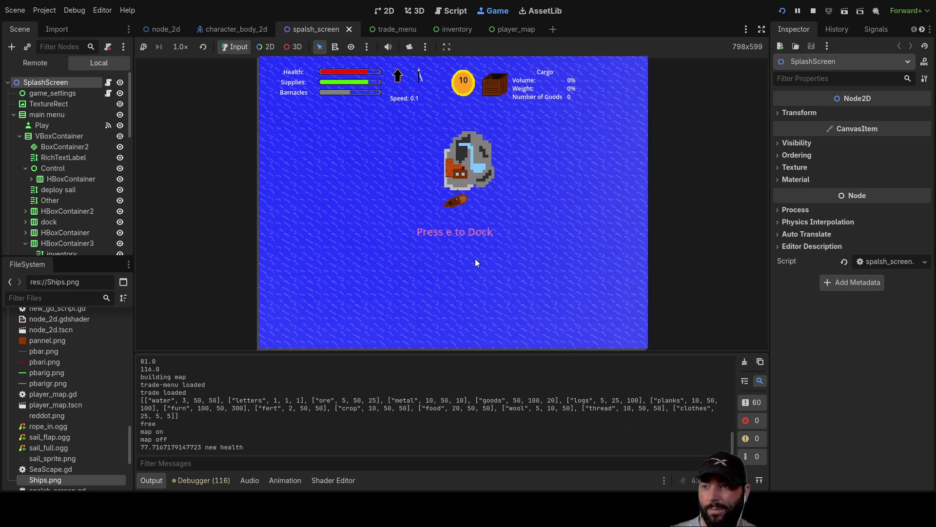
Dock at the island, buy one mail, two fresh water and three fertilizer, then exit the docks
key(e)
click(371, 146)
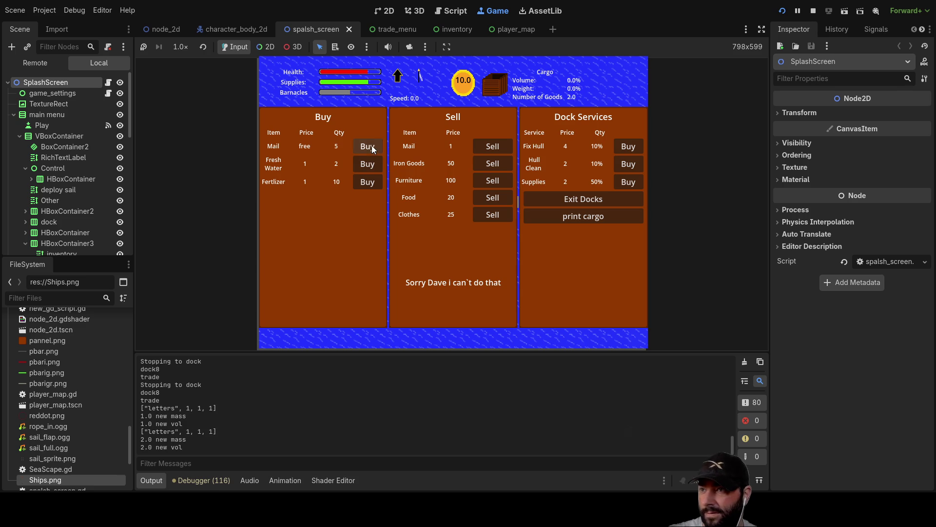
click(368, 163)
click(368, 163)
click(362, 183)
click(362, 183)
click(362, 184)
click(362, 183)
click(590, 200)
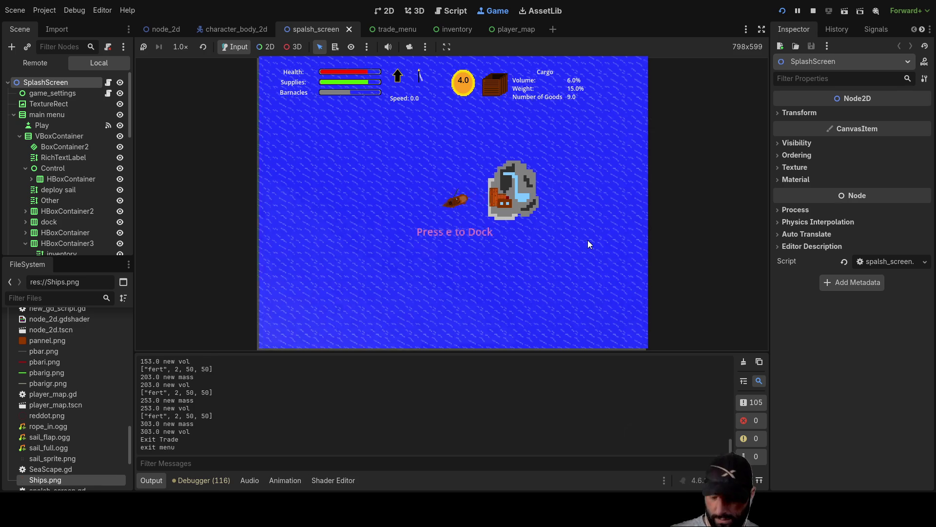
Check the cargo hold, toggle the world map on and off, and stop the game with F8
key(i)
key(i)
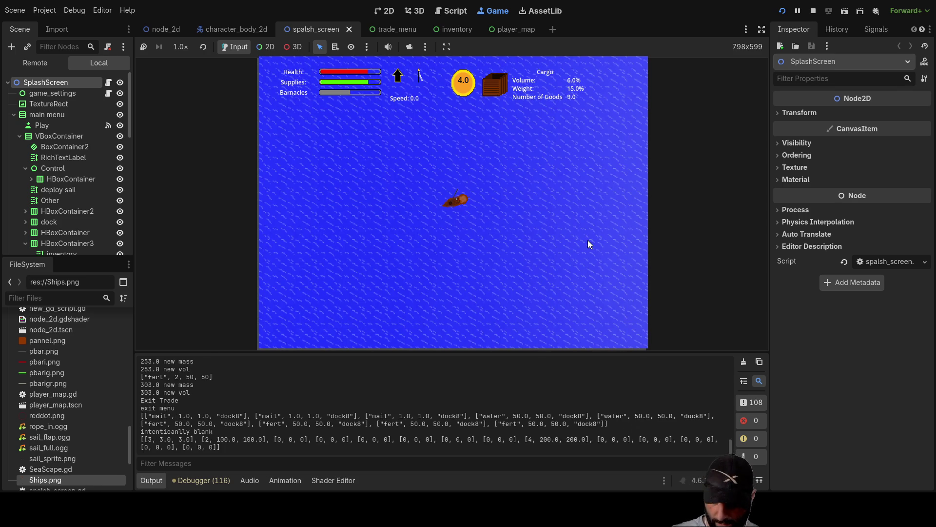
key(m)
key(m)
key(m)
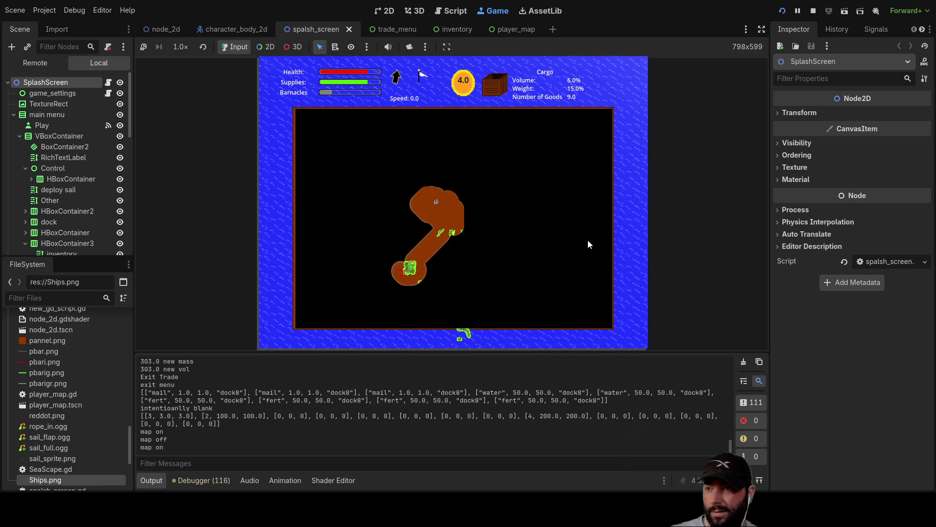
key(m)
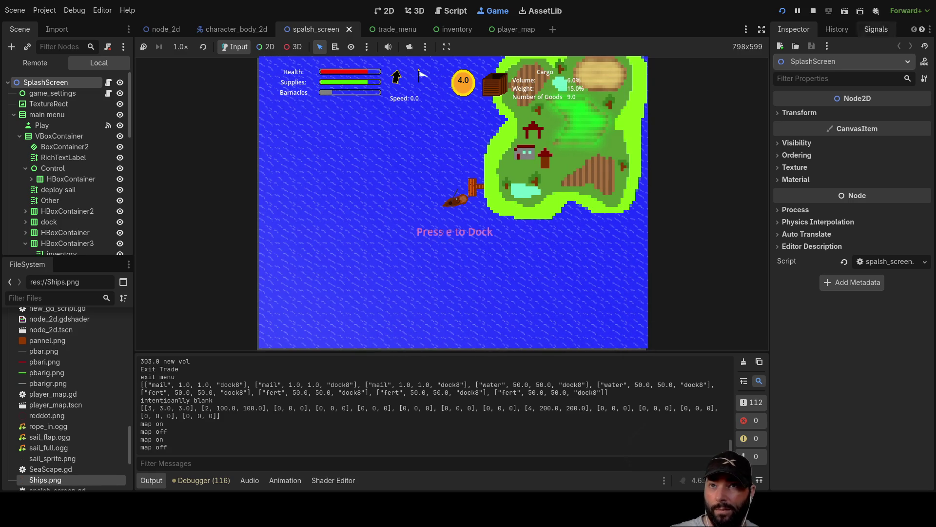
key(F8)
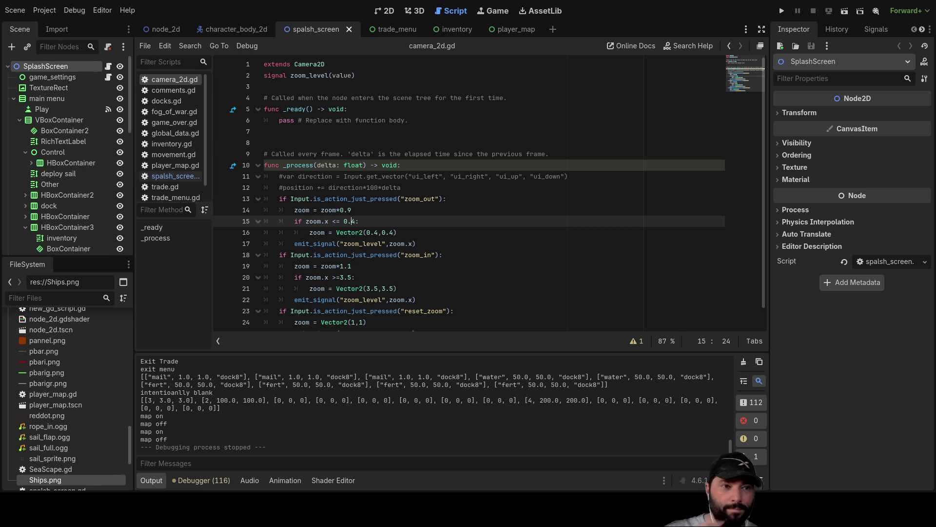
Run the Sail project again and choose Play on its title screen
click(780, 11)
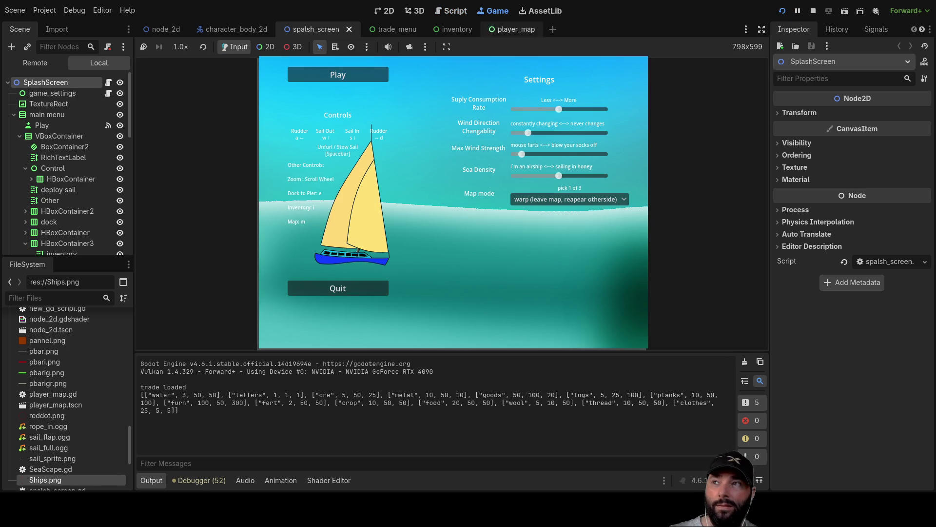
click(349, 72)
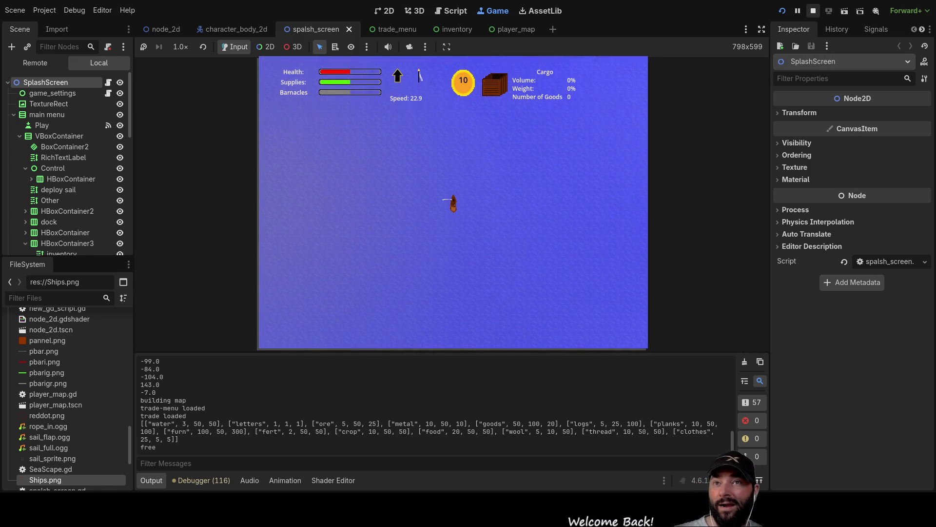
Stop the game with F8 and browse the FileSystem and Scripts lists back to camera_2d.gd
key(F8)
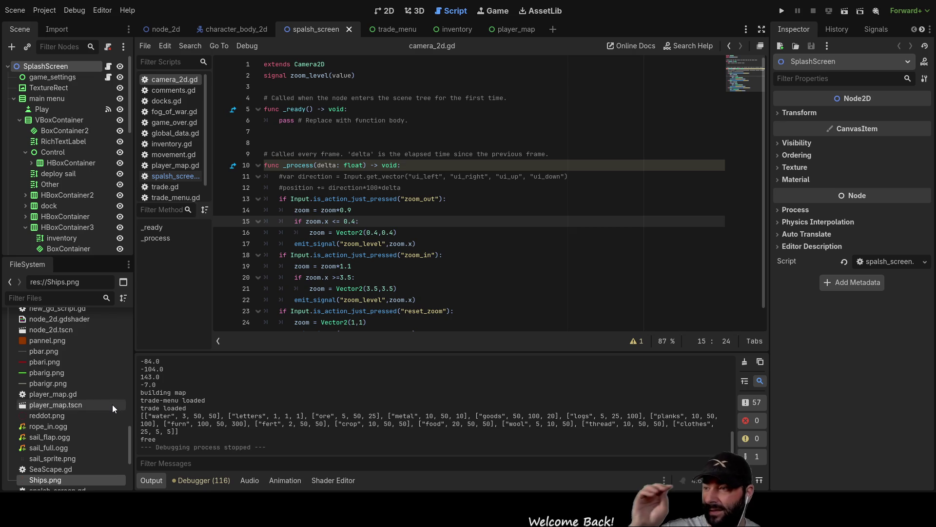
scroll(112, 405, up, 5)
scroll(103, 409, up, 10)
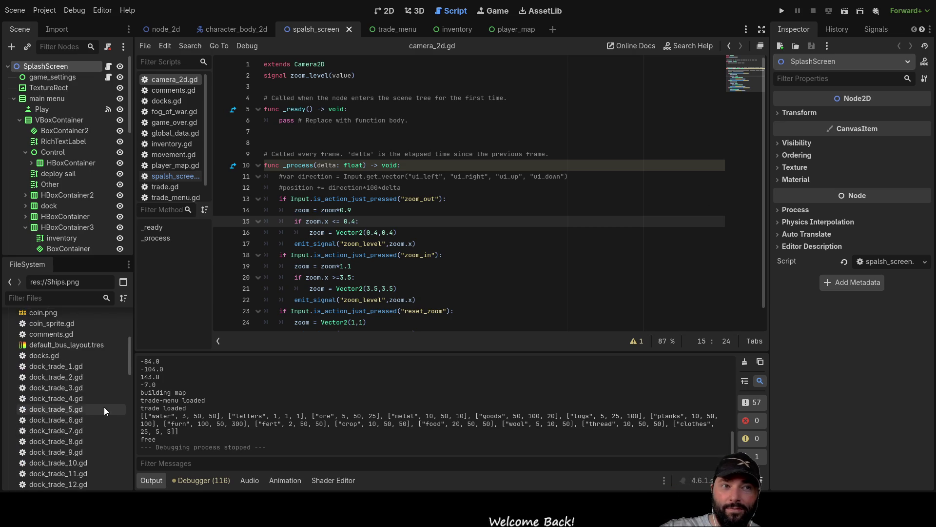
scroll(104, 405, down, 3)
scroll(97, 403, down, 15)
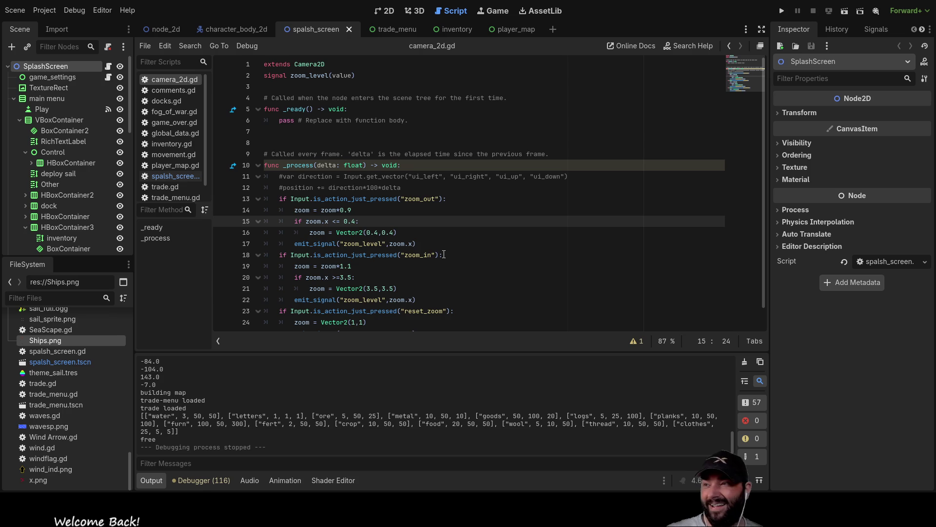
scroll(178, 171, down, 1)
scroll(180, 173, up, 1)
scroll(180, 174, down, 1)
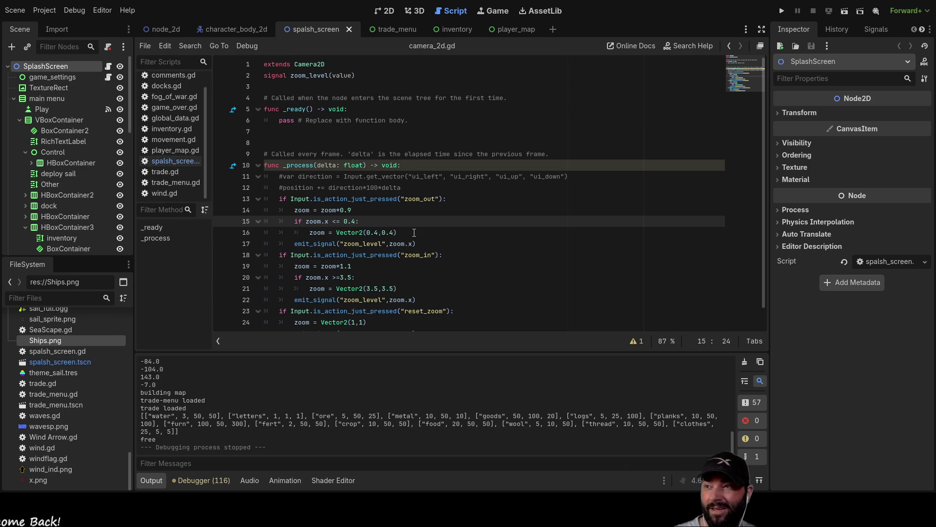
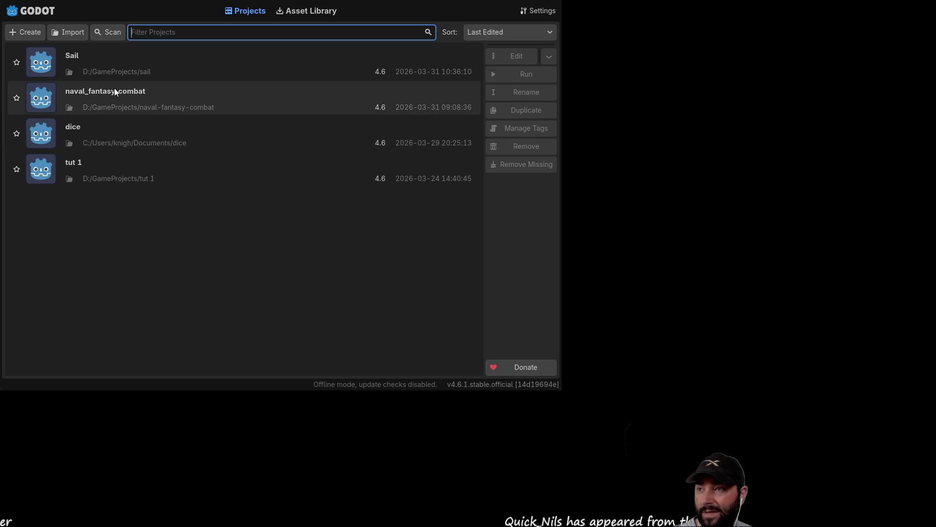
Select the naval_fantasy_combat project in the Project Manager and open it in the editor
click(118, 94)
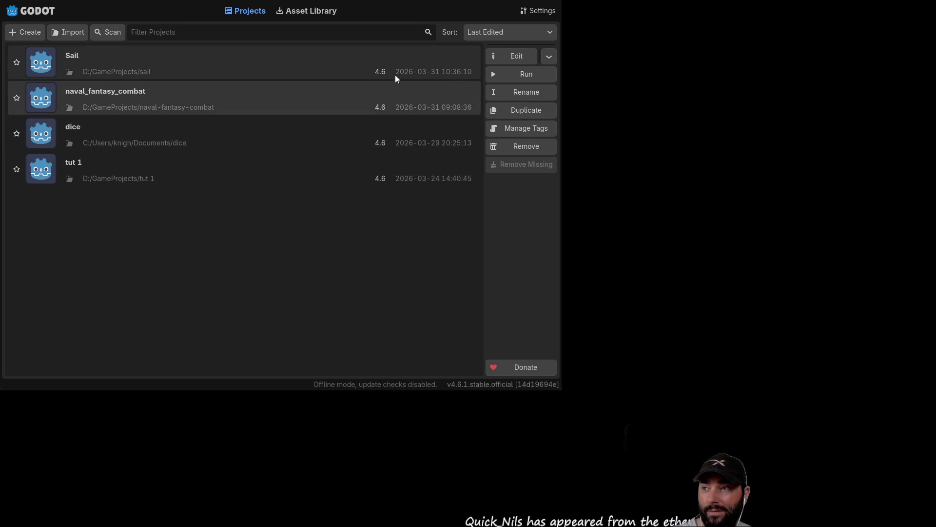
click(515, 58)
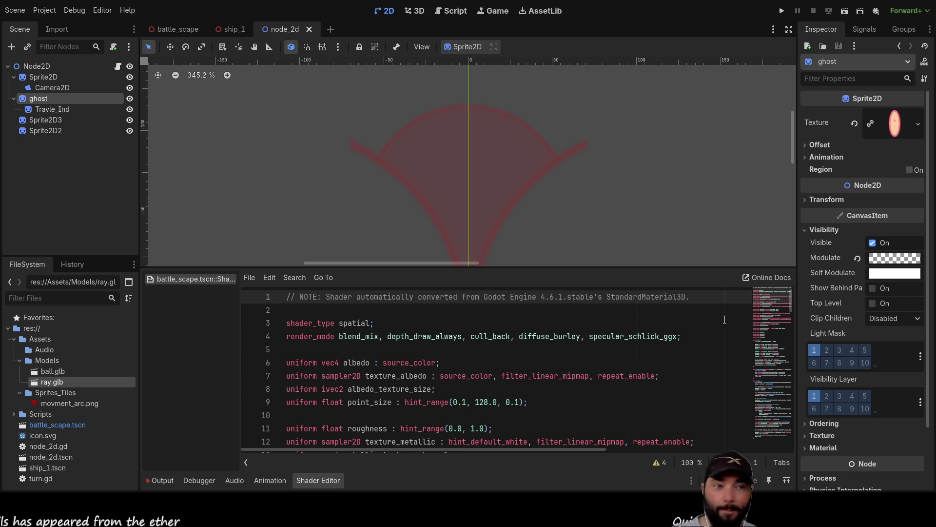
scroll(478, 342, down, 5)
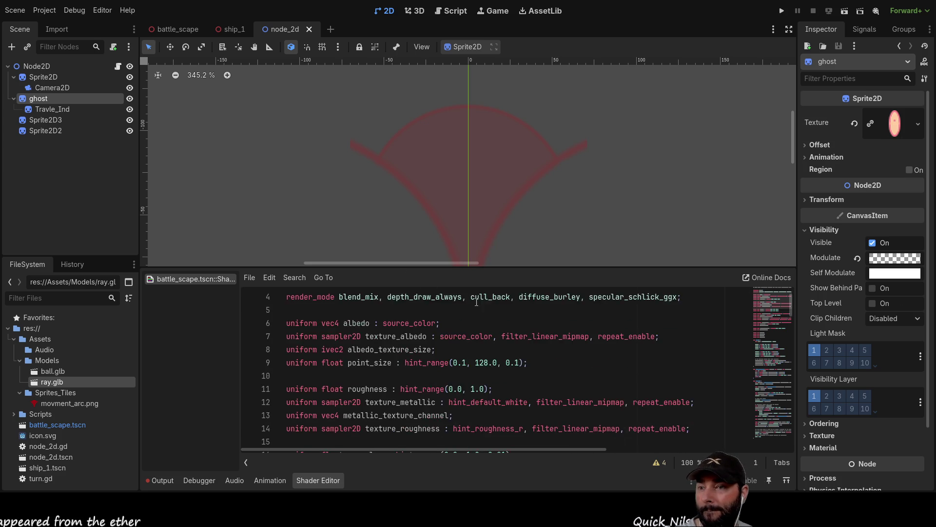
scroll(510, 371, up, 5)
scroll(507, 371, down, 1)
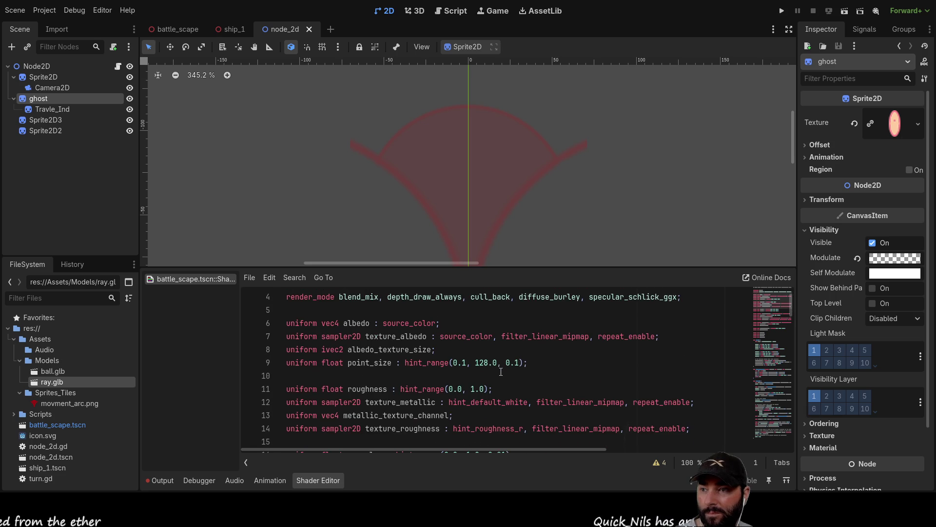
scroll(501, 372, down, 7)
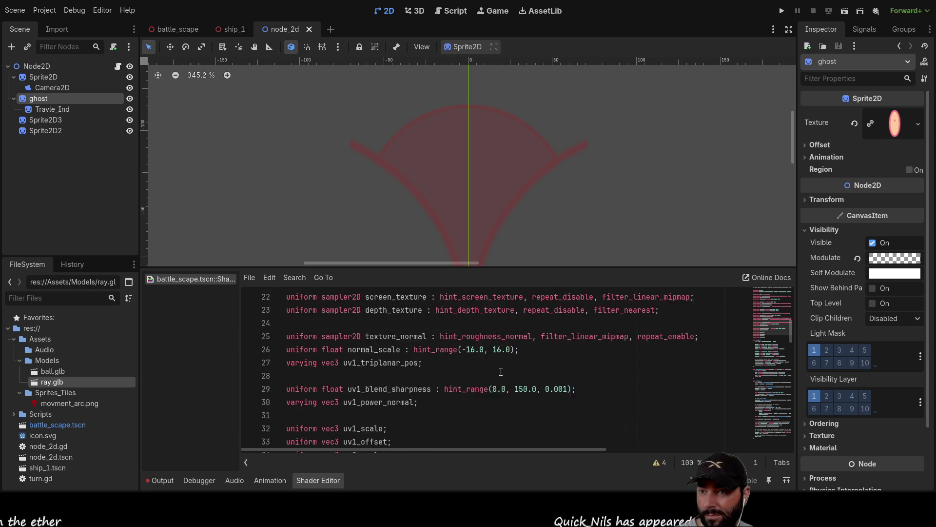
scroll(486, 401, up, 4)
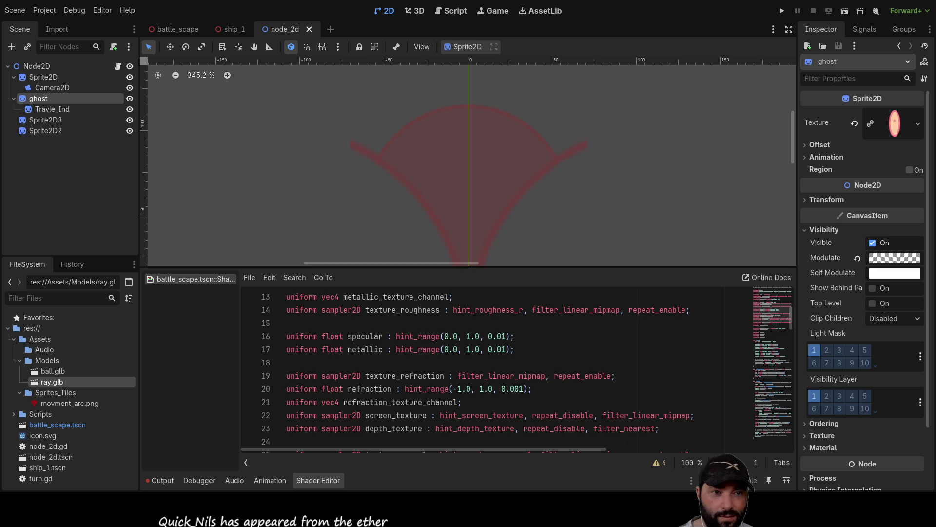
scroll(493, 368, down, 2)
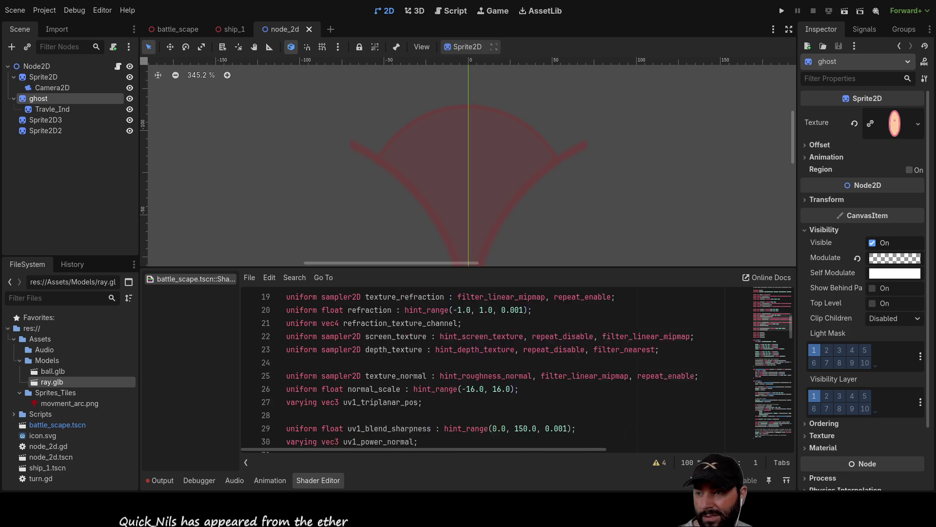
scroll(493, 368, down, 5)
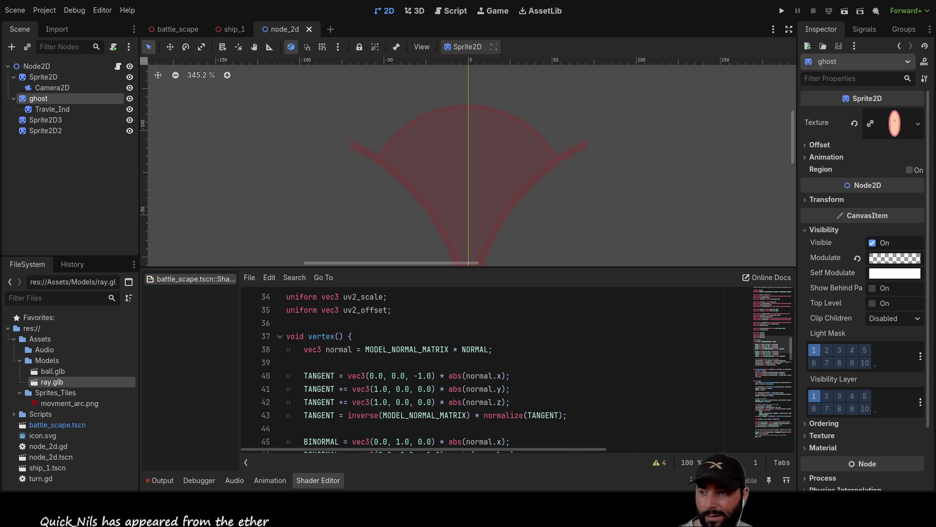
scroll(492, 369, down, 1)
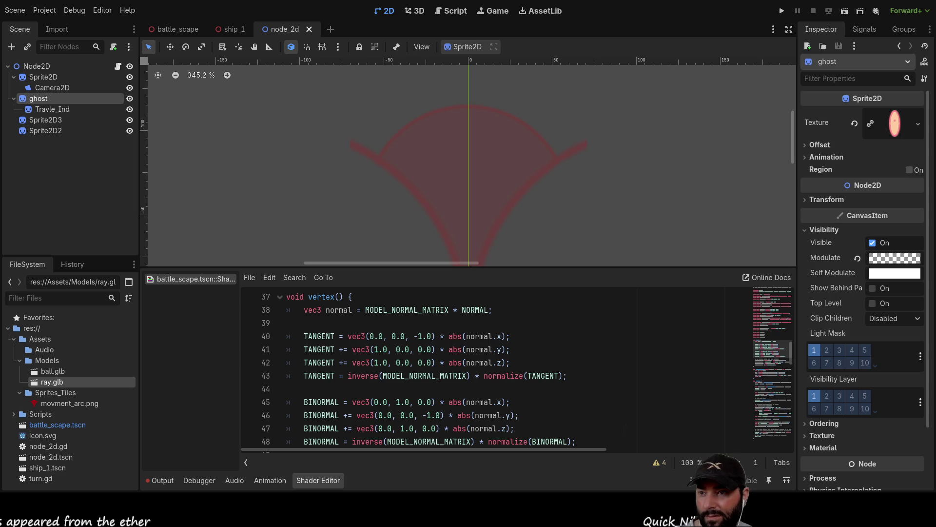
scroll(492, 368, down, 2)
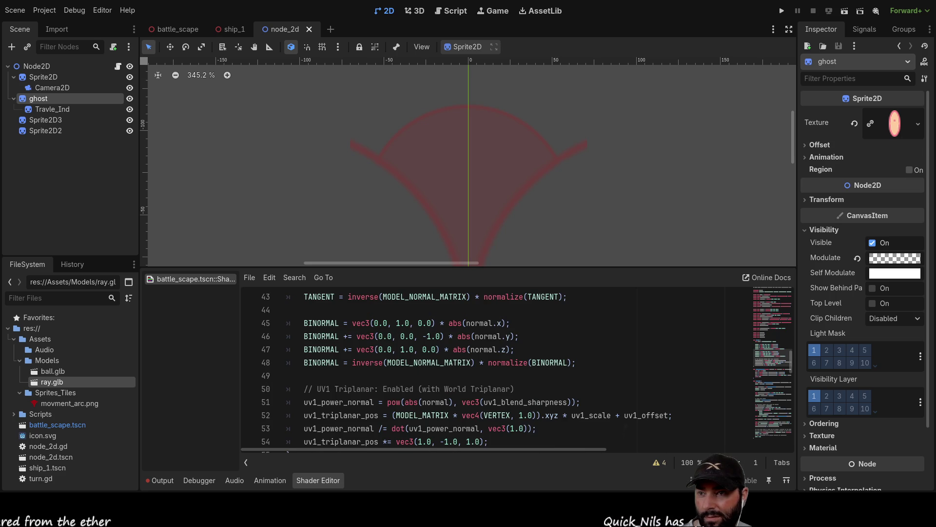
scroll(492, 368, down, 2)
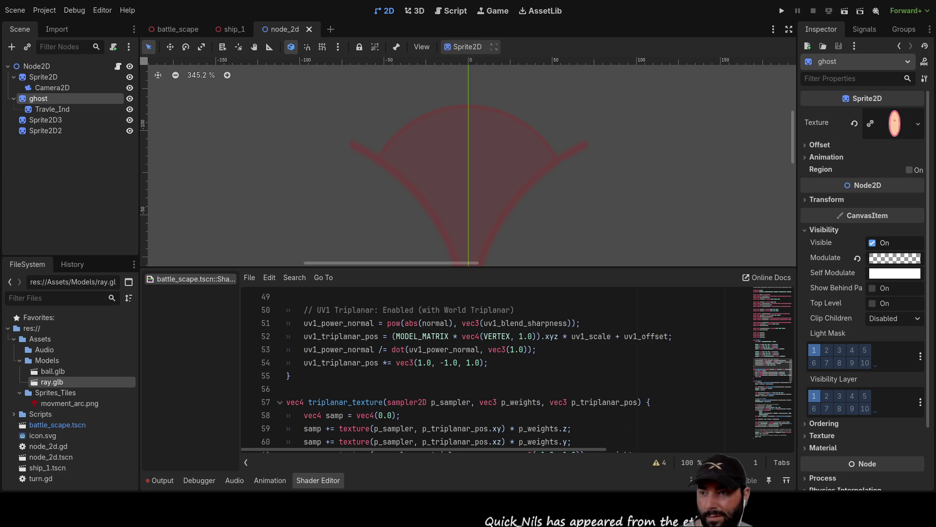
scroll(493, 369, down, 3)
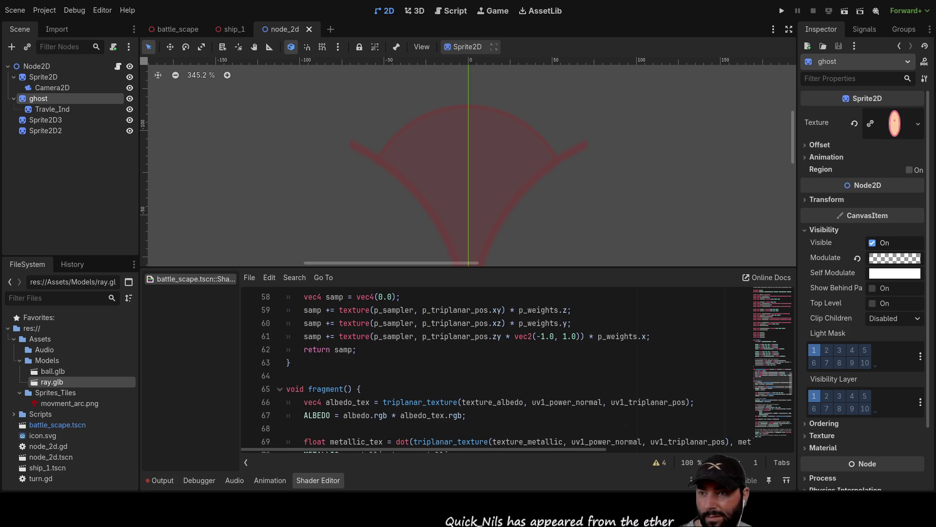
scroll(492, 368, down, 2)
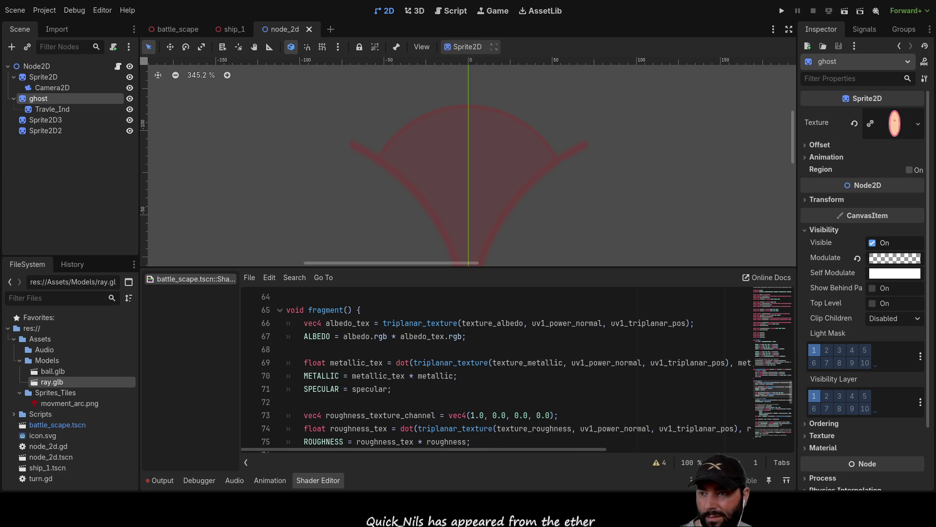
scroll(492, 368, down, 1)
scroll(492, 368, up, 2)
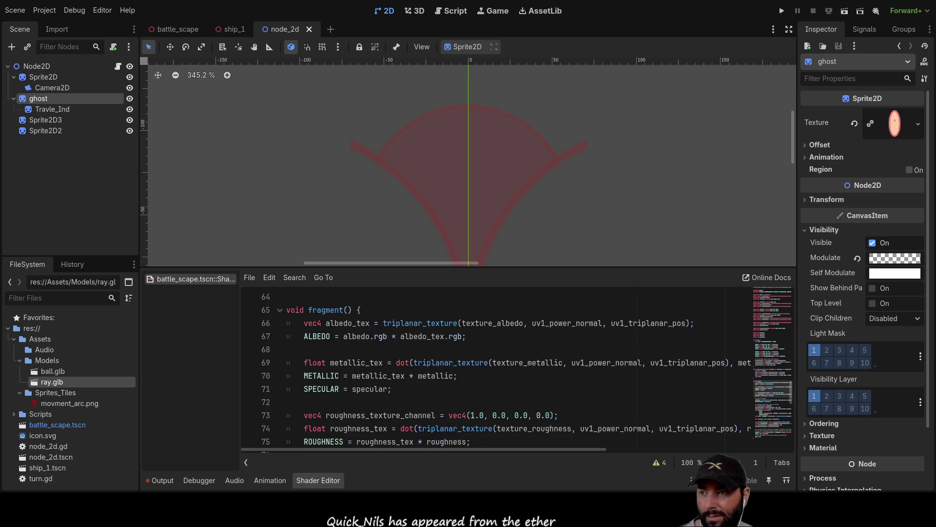
scroll(492, 368, down, 8)
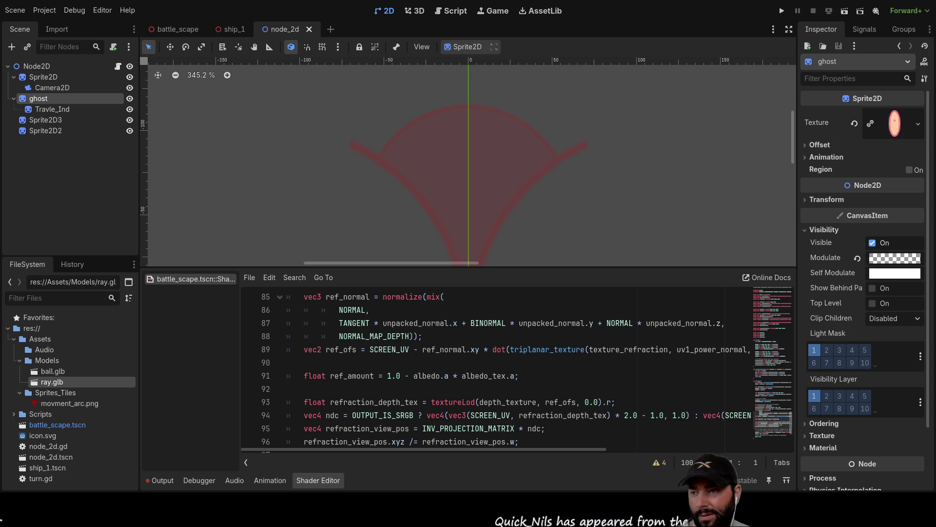
scroll(517, 366, up, 16)
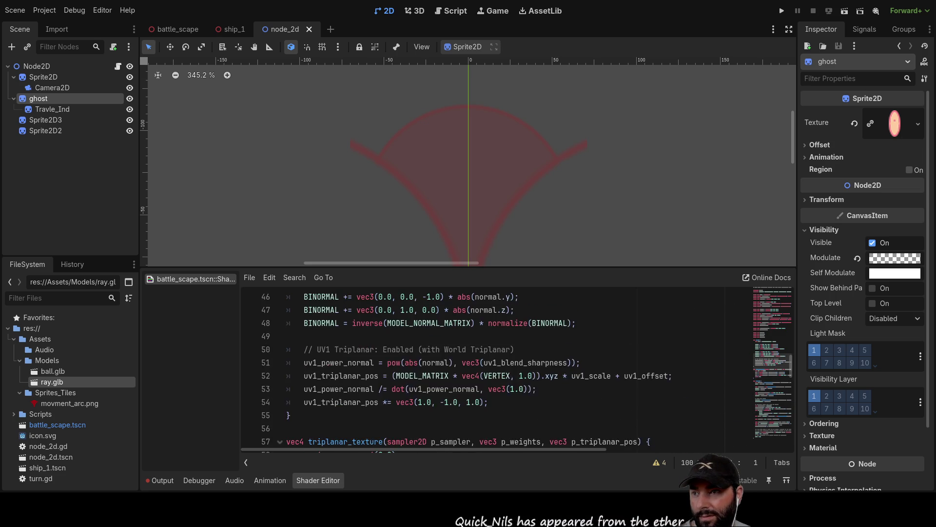
scroll(517, 366, down, 3)
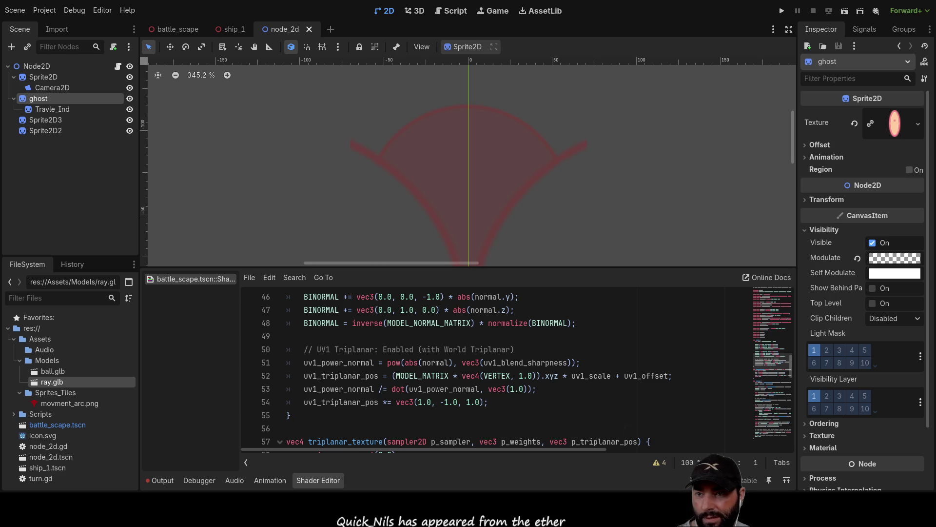
click(668, 376)
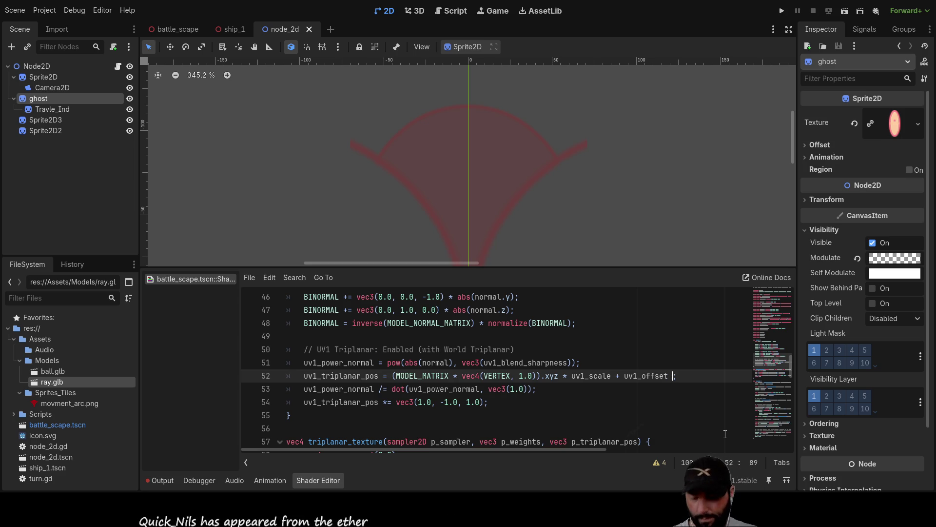
Add '+ TIME*0.001' to line 52's triplanar UV offset and run the game to test it
text(+ Ti)
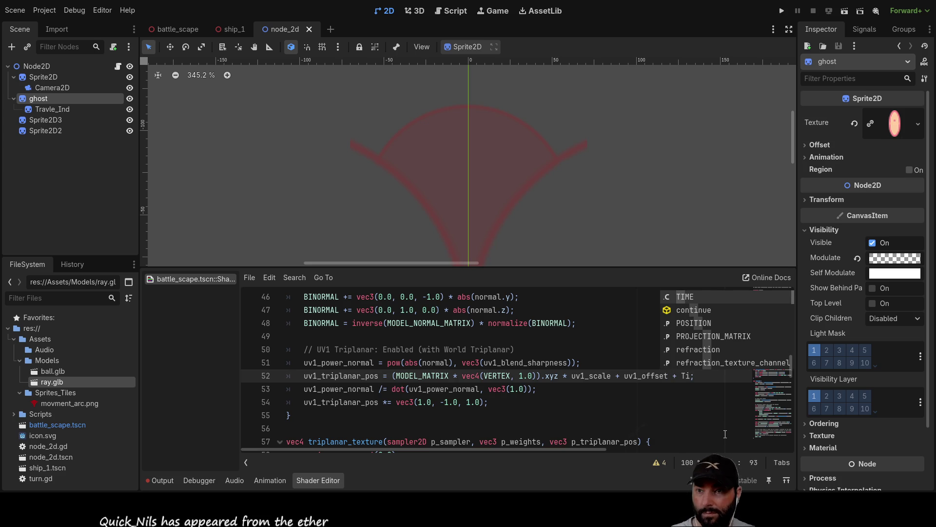
click(689, 301)
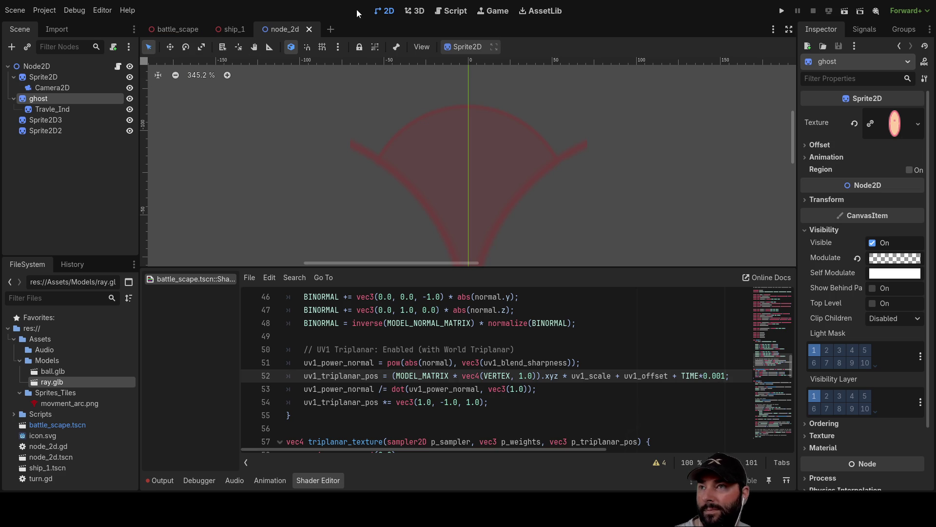
click(782, 11)
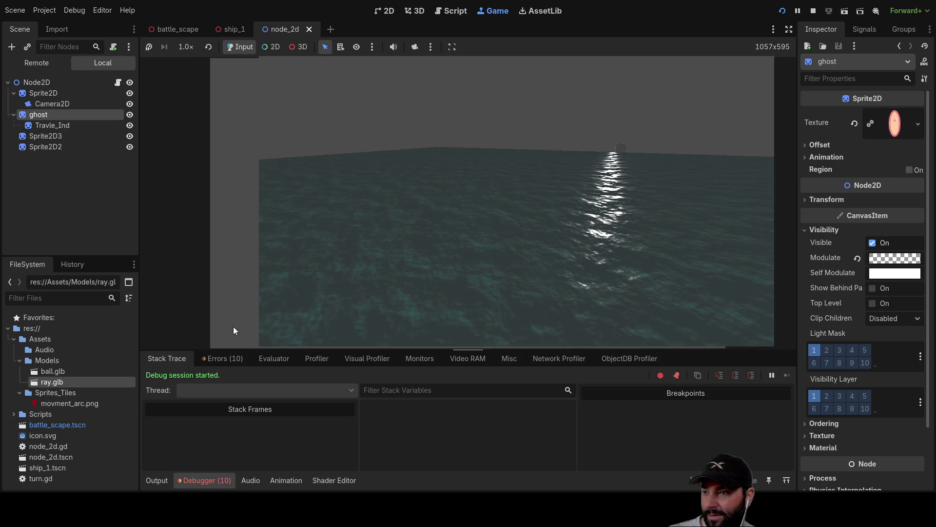
Check the Debugger's Errors tab, return to Stack Trace, and stop the running game with F8
click(222, 359)
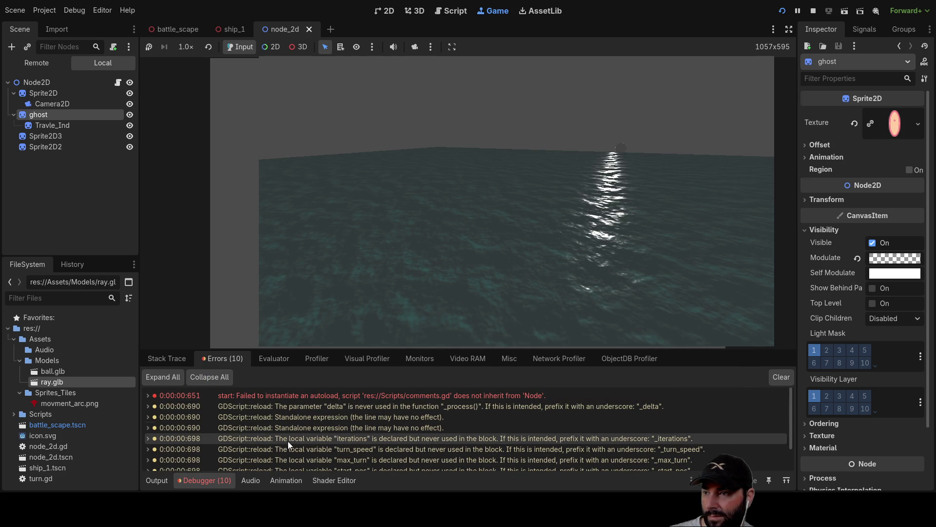
click(156, 359)
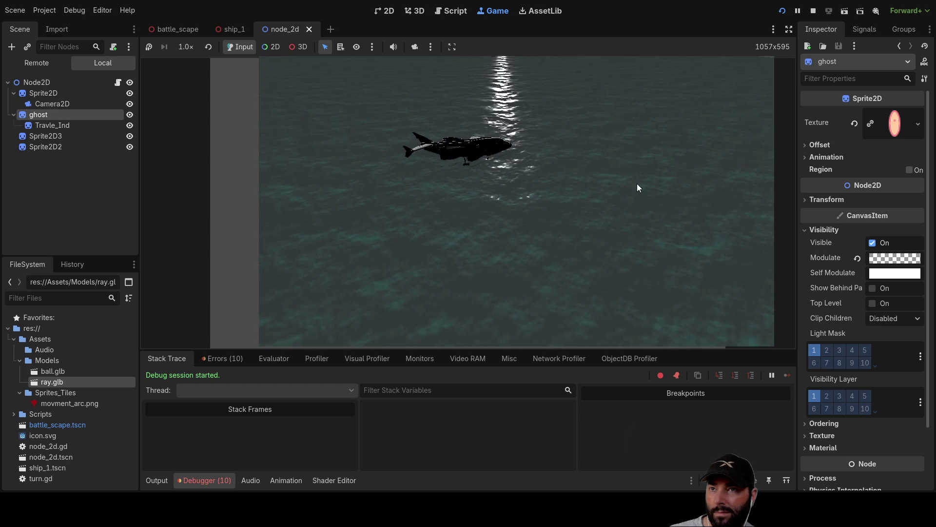
key(F8)
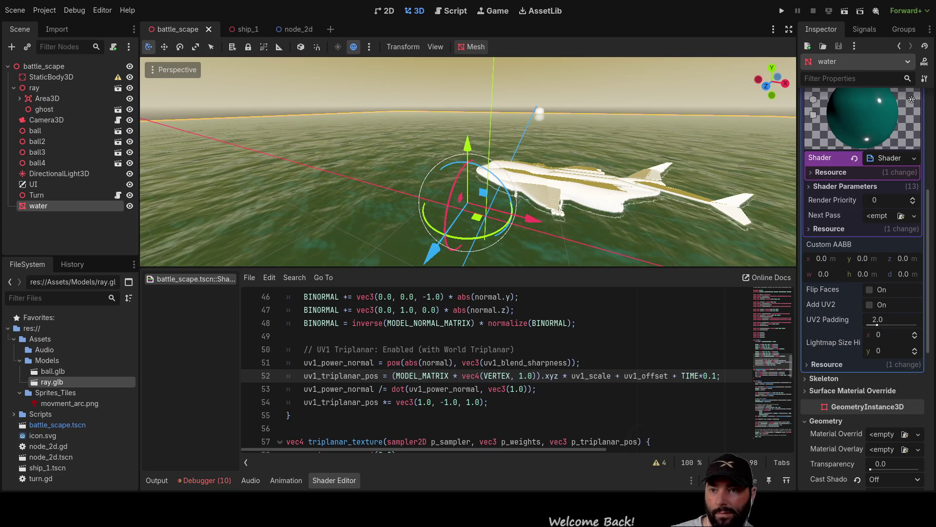
Change the UV drift to TIME*0.01, save, then run the scene with F6 and stop it
text(0)
key(ctrl+s)
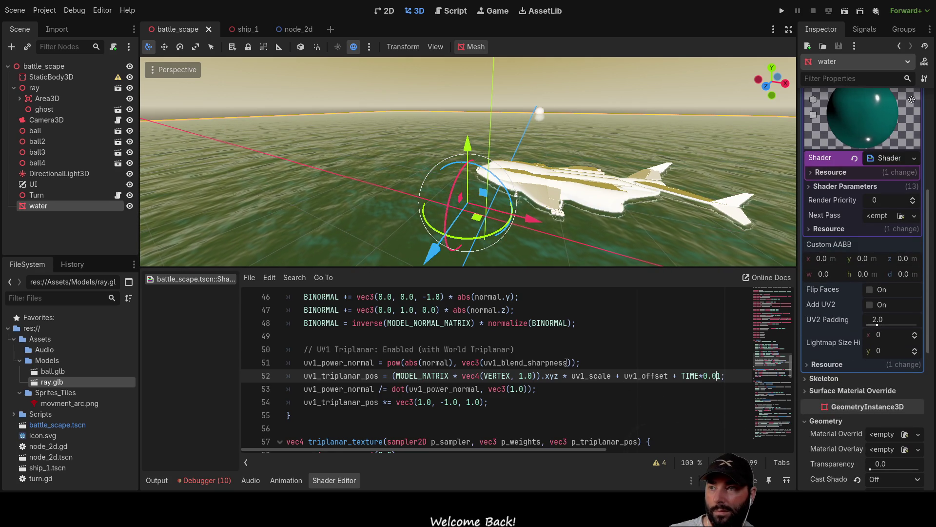
key(F6)
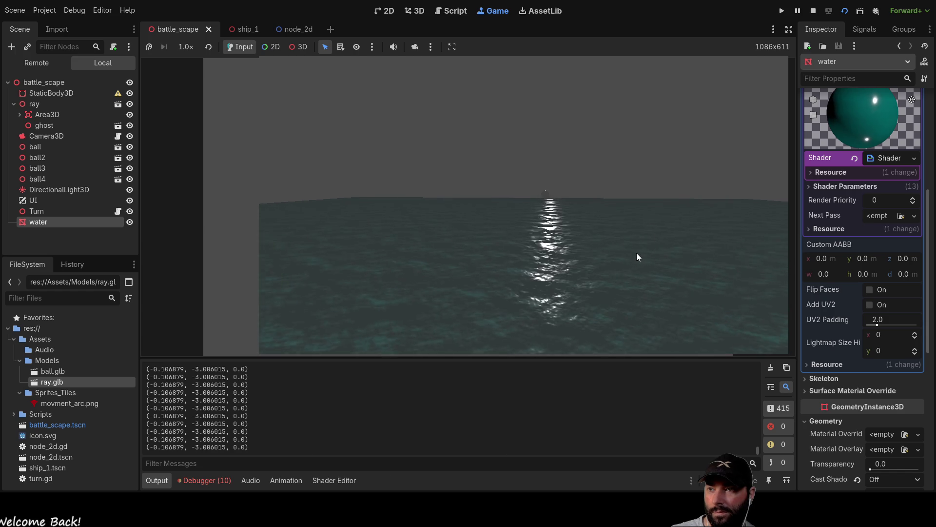
click(813, 10)
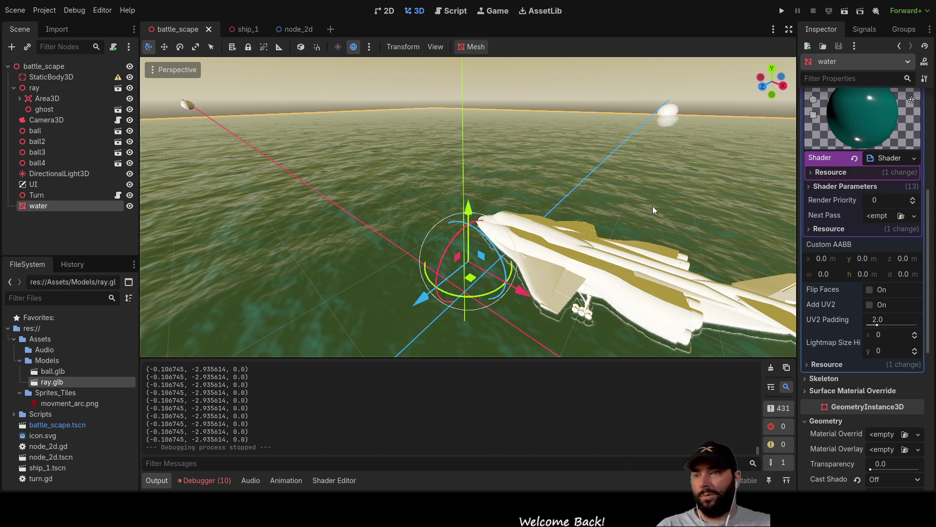
scroll(830, 162, up, 2)
scroll(829, 162, up, 5)
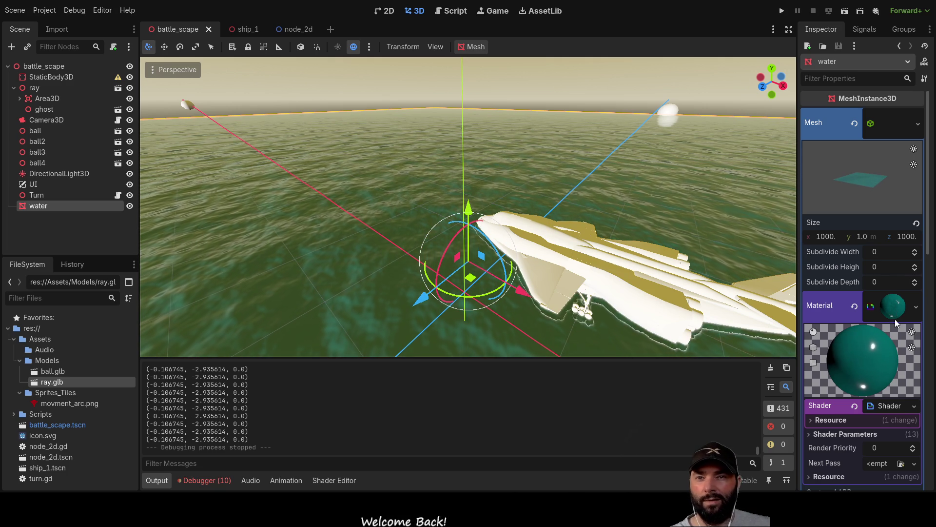
scroll(889, 373, down, 5)
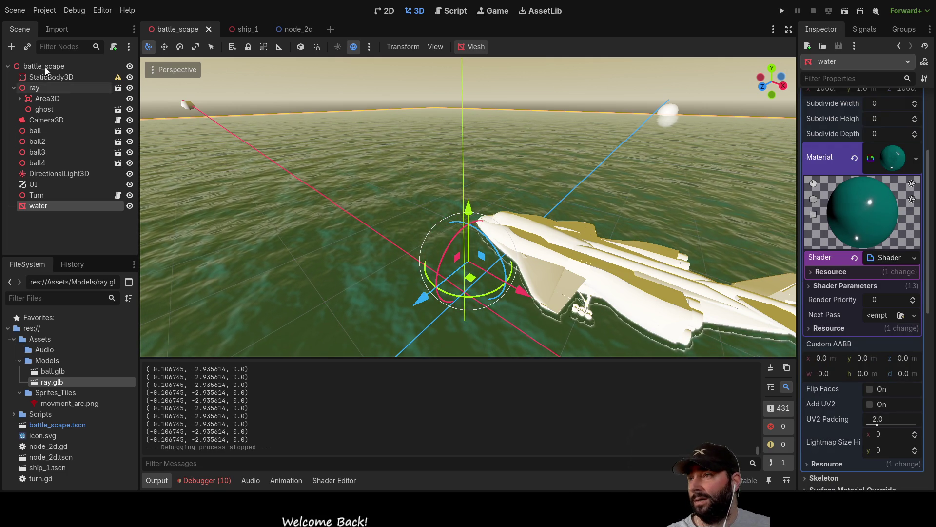
Add a MeshInstance3D child under the ray node, frame it, and open its Mesh type list
click(37, 88)
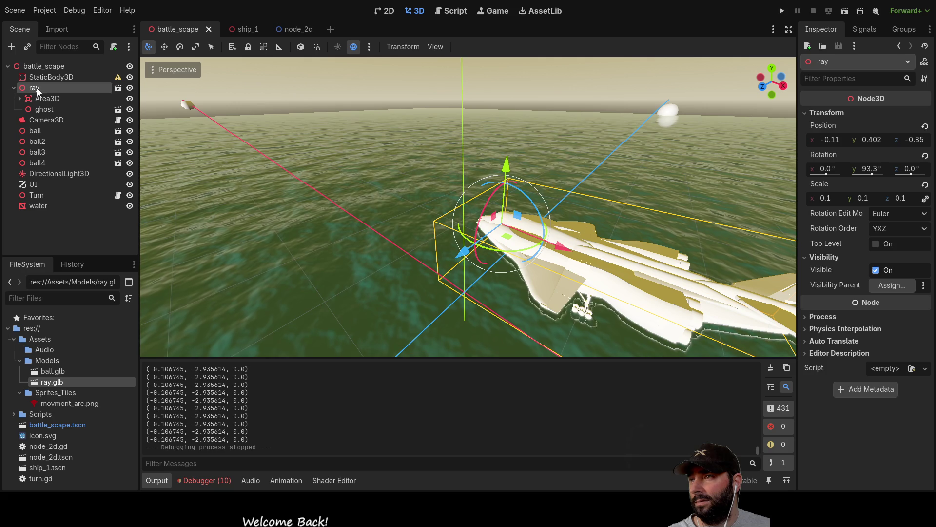
click(42, 66)
click(40, 88)
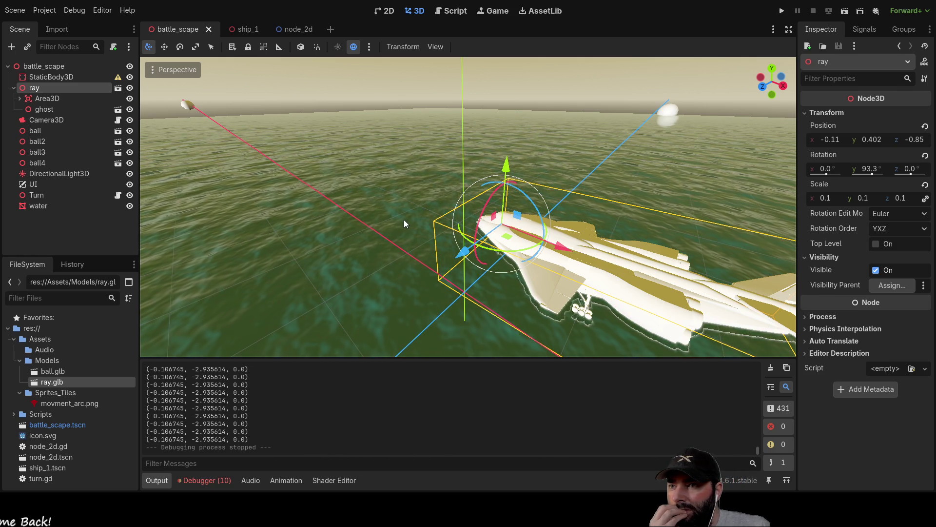
key(ctrl+a)
key(Return)
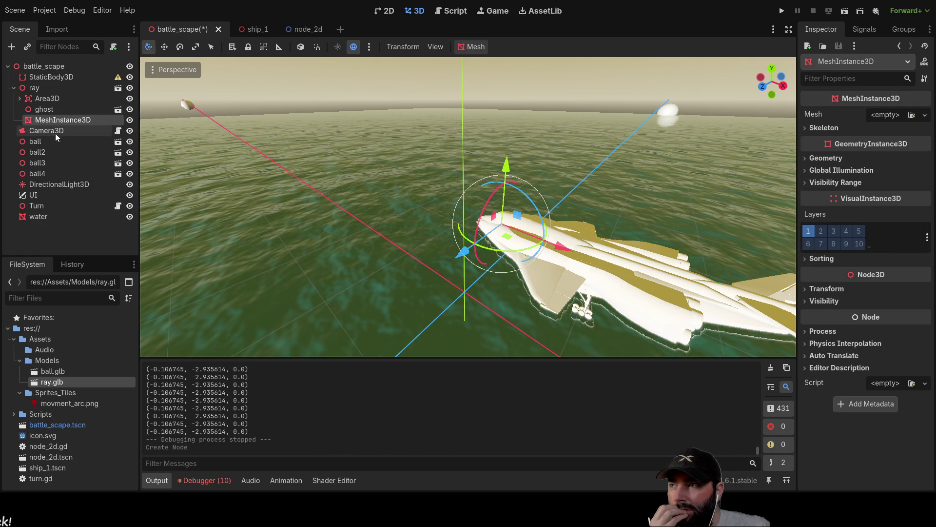
key(f)
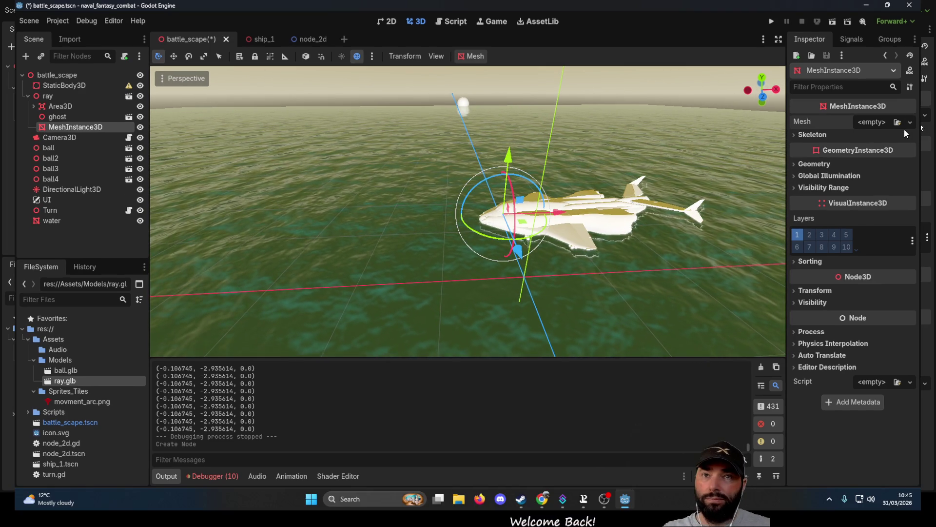
click(925, 115)
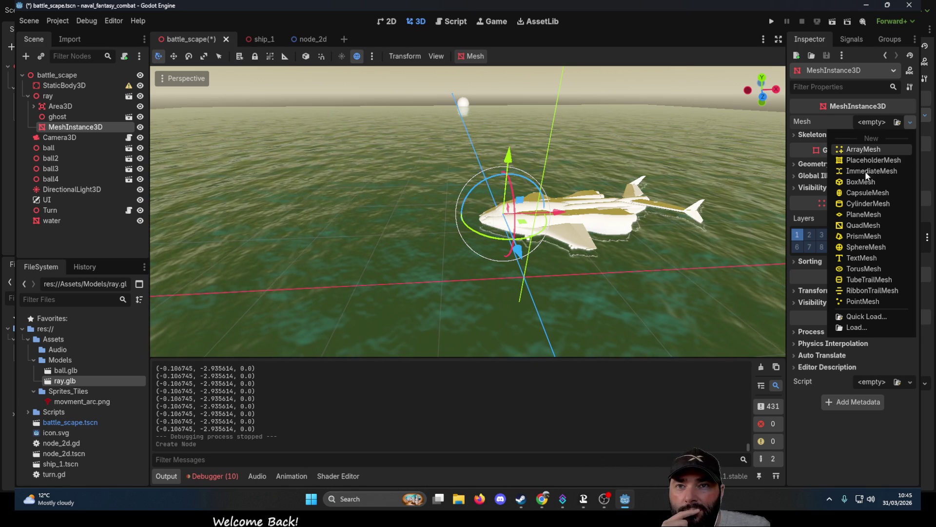
Try a New ArrayMesh, then replace it with a New CylinderMesh of 0.5 m radii and 2.0 m height
click(863, 150)
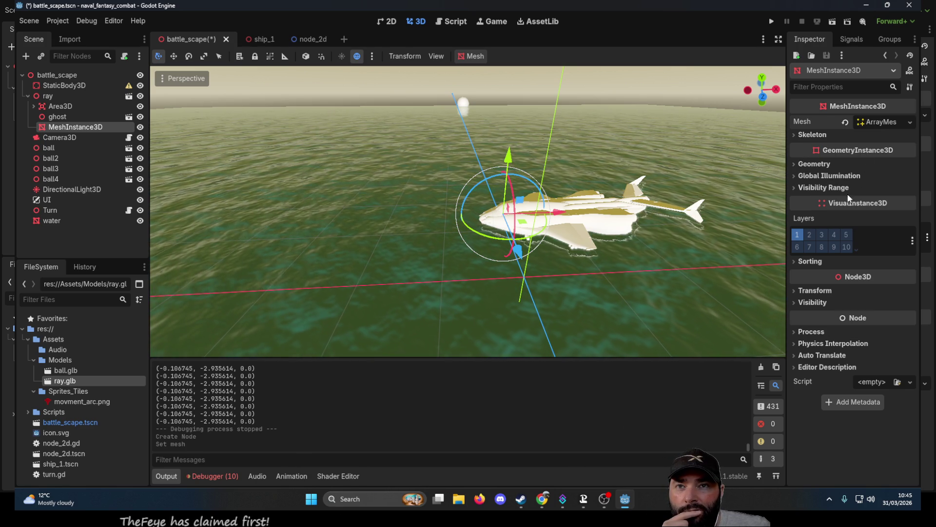
click(889, 123)
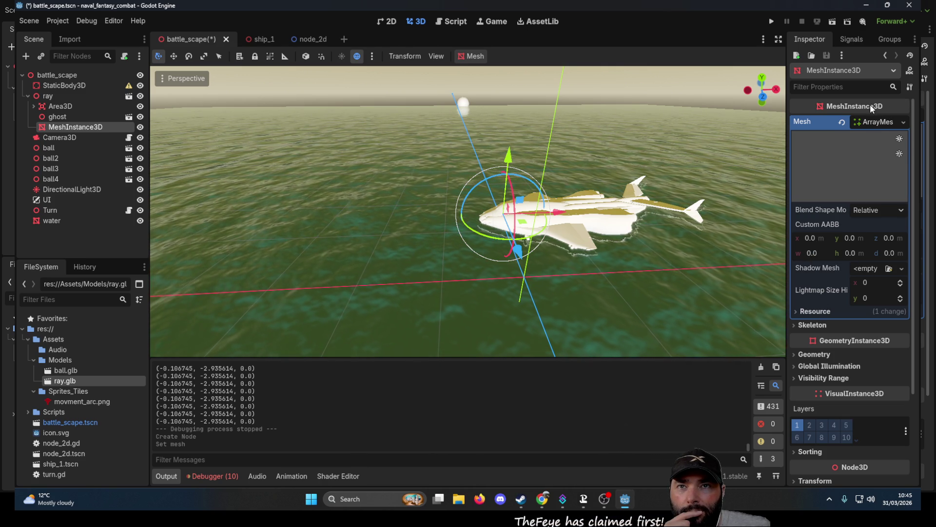
click(903, 122)
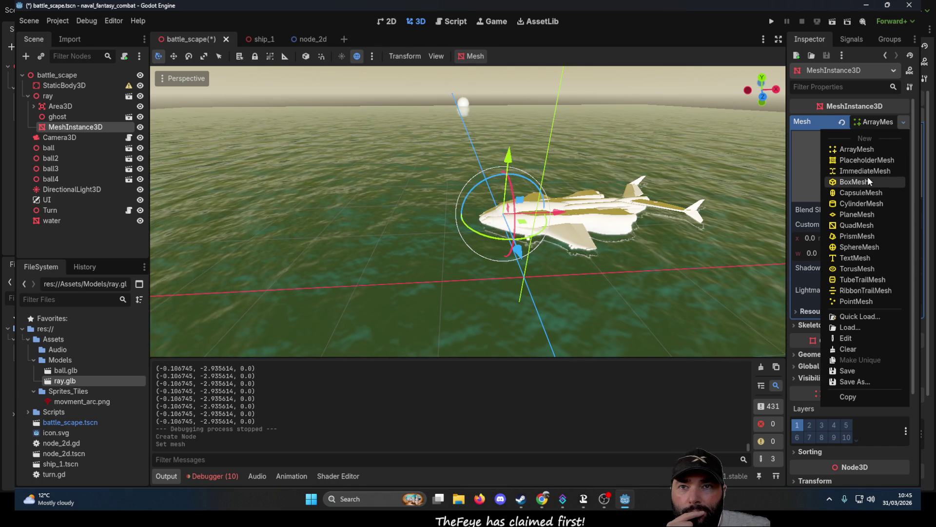
click(859, 203)
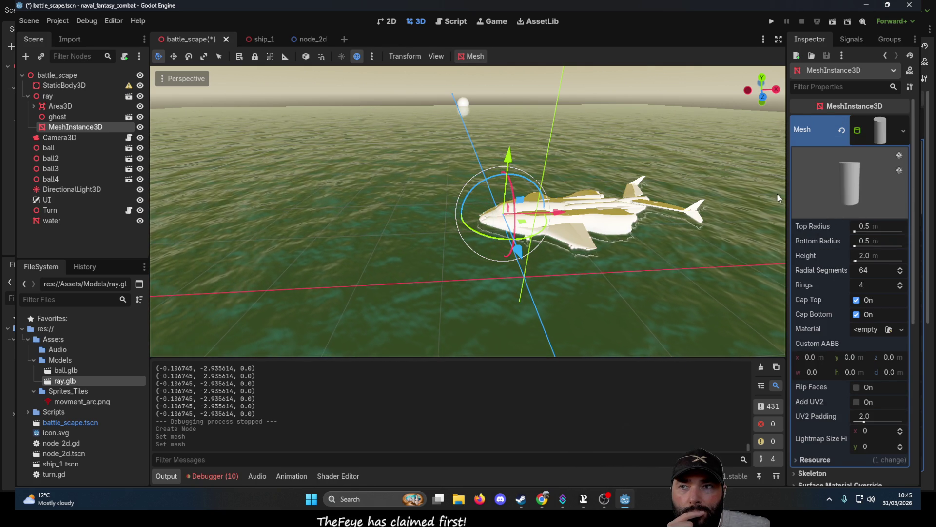
Move the cylinder out of the ship and widen it to top radius 3.413, bottom radius 10.209
scroll(544, 232, up, 4)
drag(598, 223, 538, 218)
scroll(482, 242, up, 3)
mouse_move(482, 243)
mouse_down()
mouse_move(464, 194)
mouse_move(464, 118)
mouse_move(631, 97)
mouse_move(648, 192)
mouse_move(540, 163)
mouse_move(554, 166)
mouse_move(540, 207)
mouse_move(545, 188)
mouse_up()
scroll(539, 206, up, 1)
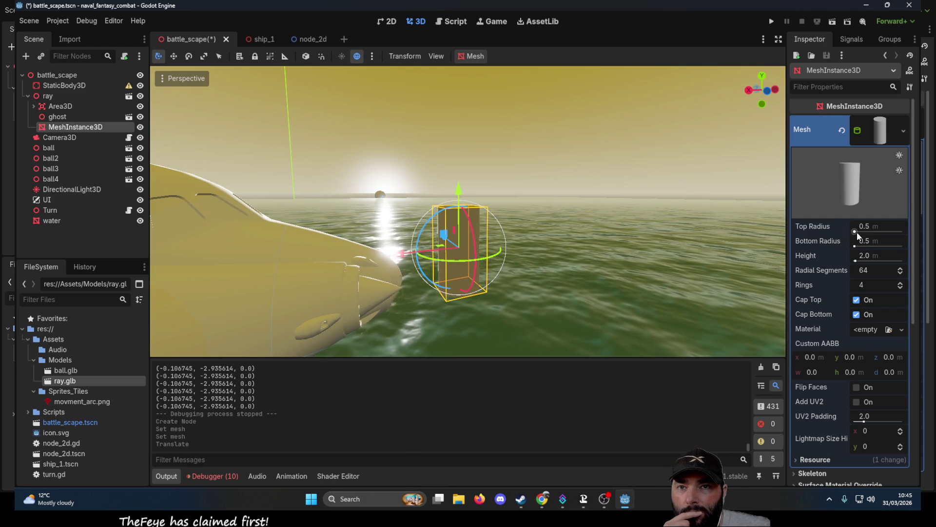
mouse_move(859, 232)
mouse_down()
mouse_move(873, 232)
mouse_move(838, 232)
mouse_up()
scroll(552, 203, down, 2)
mouse_move(549, 162)
mouse_down()
mouse_move(539, 230)
mouse_move(539, 151)
mouse_move(533, 157)
mouse_up()
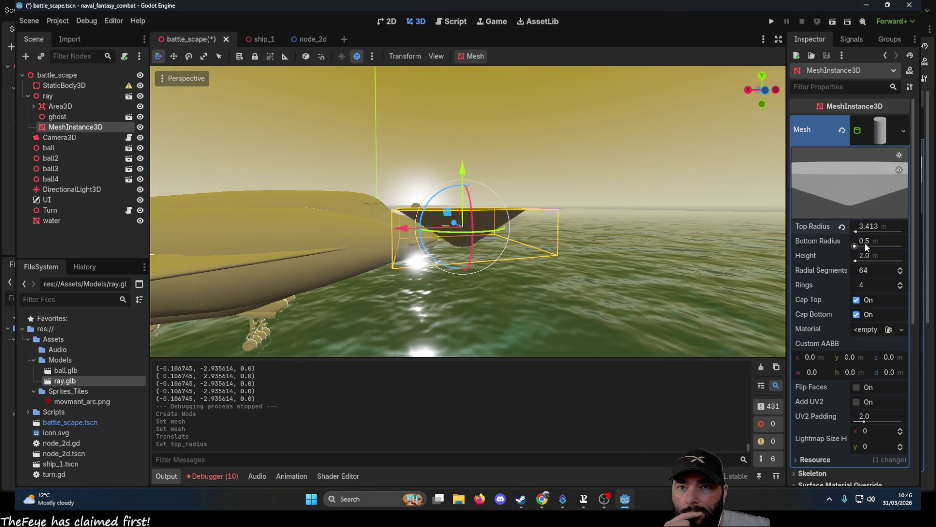
mouse_move(858, 244)
mouse_down()
mouse_move(878, 244)
mouse_move(860, 248)
mouse_up()
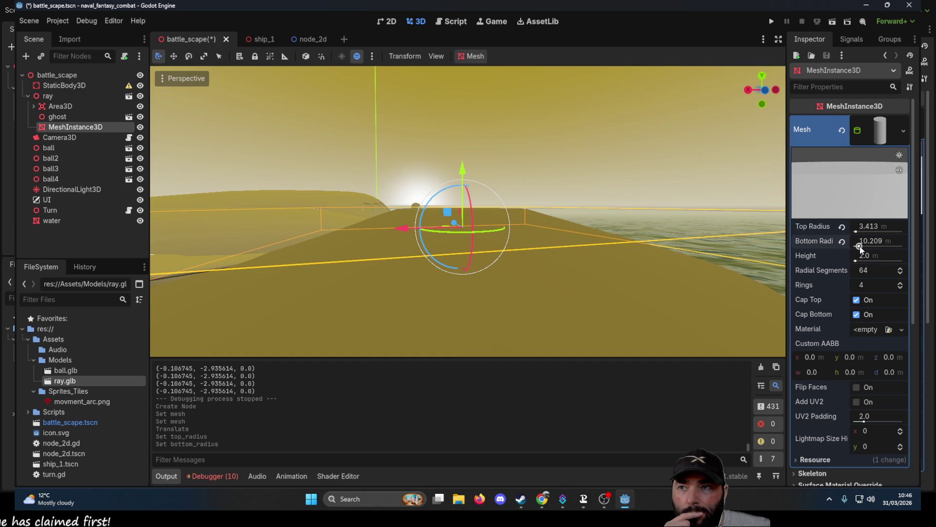
mouse_move(580, 209)
mouse_down()
mouse_move(512, 131)
mouse_move(521, 272)
mouse_move(531, 201)
mouse_up()
mouse_move(406, 234)
mouse_down()
mouse_move(474, 226)
mouse_move(371, 247)
mouse_move(399, 254)
mouse_move(463, 243)
mouse_move(437, 245)
mouse_up()
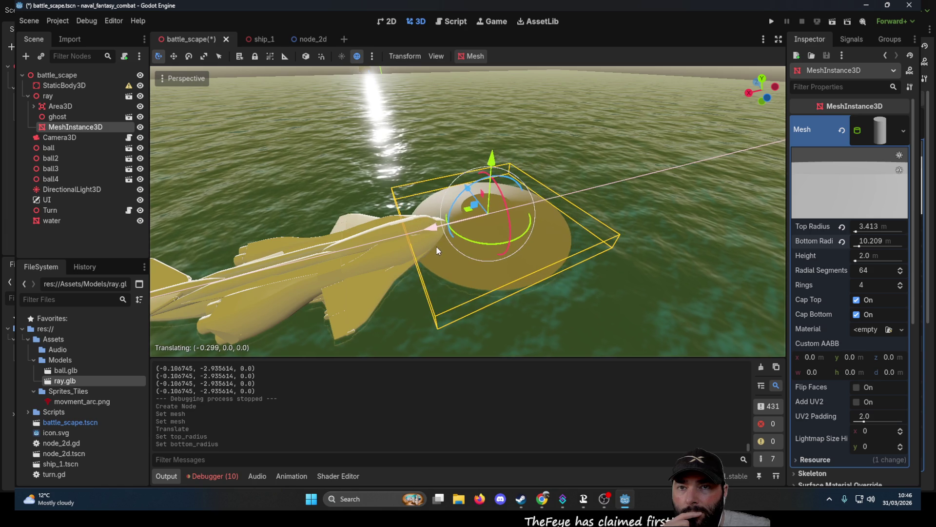
Experiment with the cylinder's radial segments and top/bottom cap toggles, checking the underside
click(900, 273)
click(901, 270)
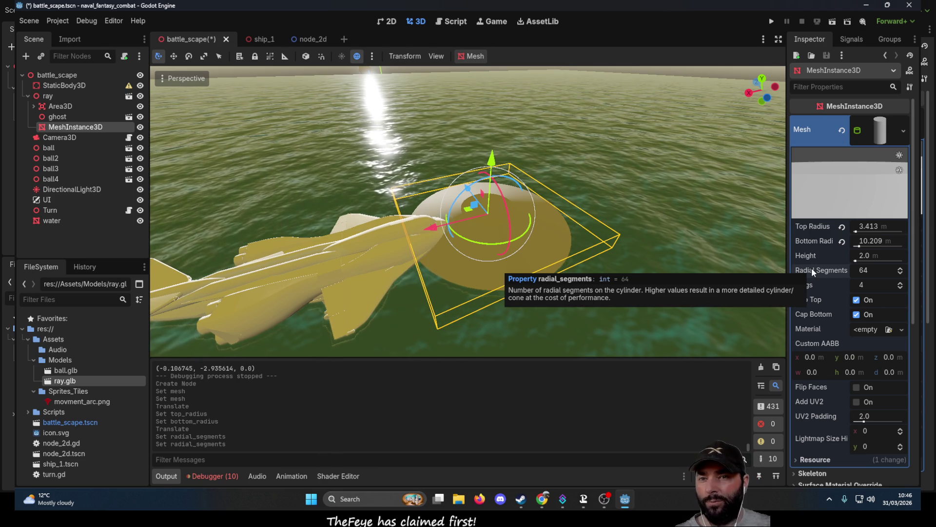
click(857, 300)
click(857, 300)
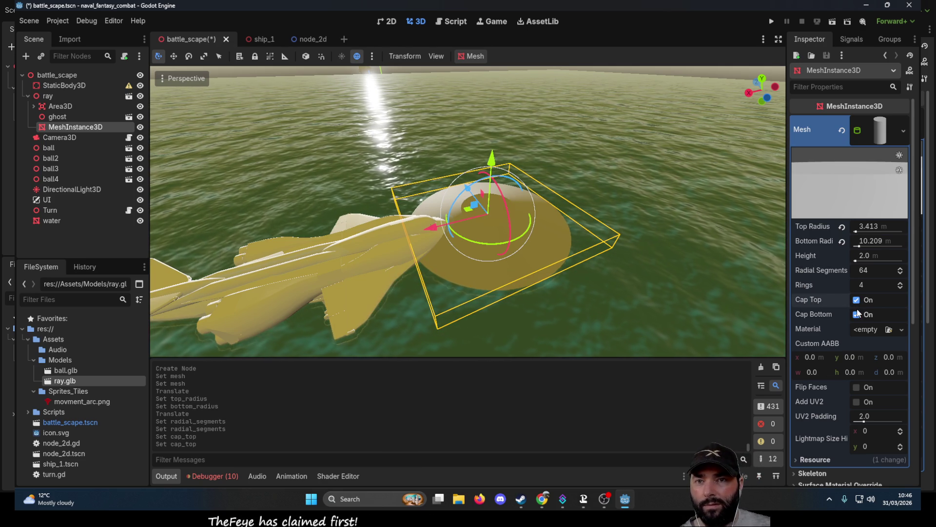
click(857, 314)
click(857, 315)
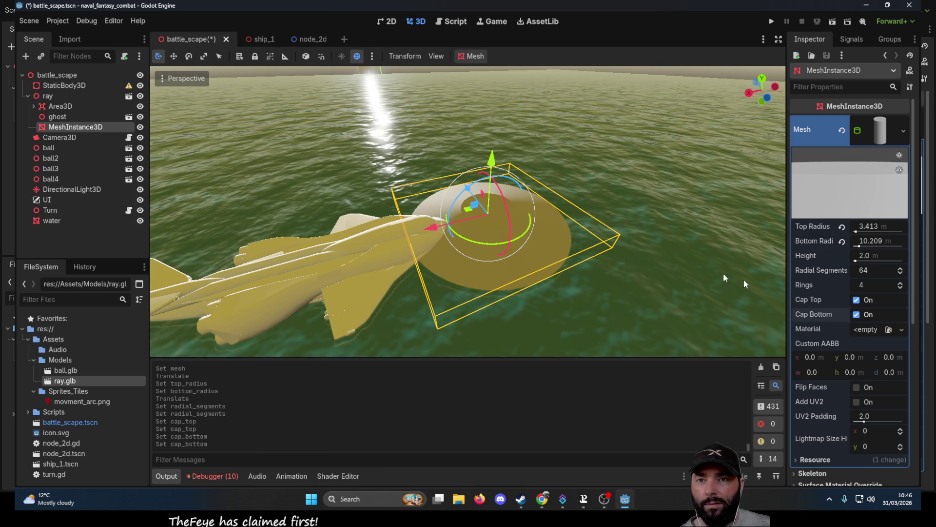
mouse_move(598, 212)
mouse_down()
mouse_move(346, 128)
mouse_move(697, 253)
mouse_up()
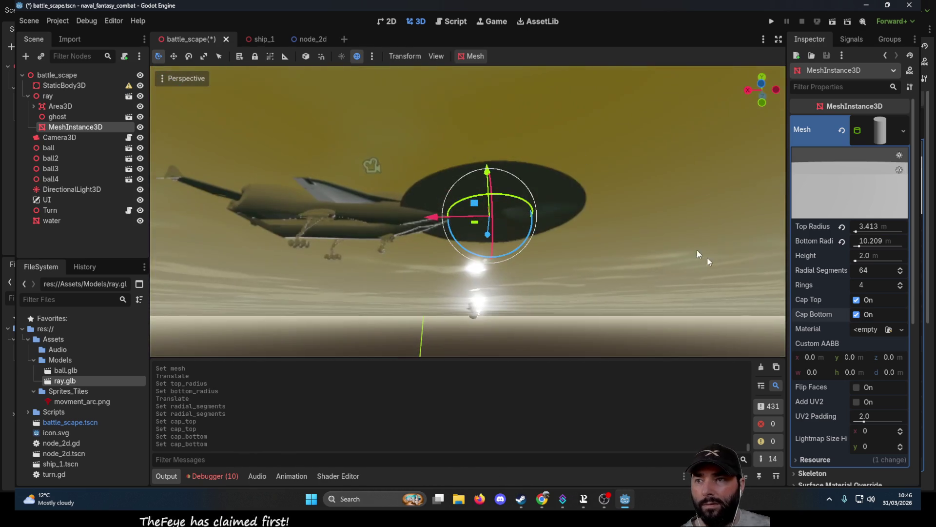
click(859, 313)
mouse_move(599, 225)
mouse_down()
mouse_move(679, 294)
mouse_move(591, 224)
mouse_move(591, 156)
mouse_move(590, 293)
mouse_move(599, 326)
mouse_move(578, 110)
mouse_move(563, 221)
mouse_move(572, 235)
mouse_move(531, 185)
mouse_move(540, 350)
mouse_move(670, 271)
mouse_up()
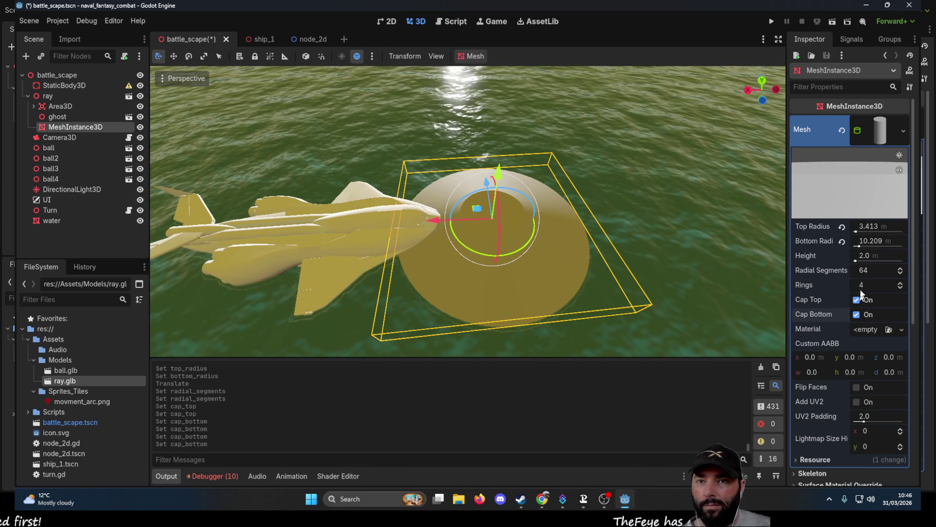
Reduce the cylinder to 1 ring and 4 radial segments
drag(900, 287, 901, 286)
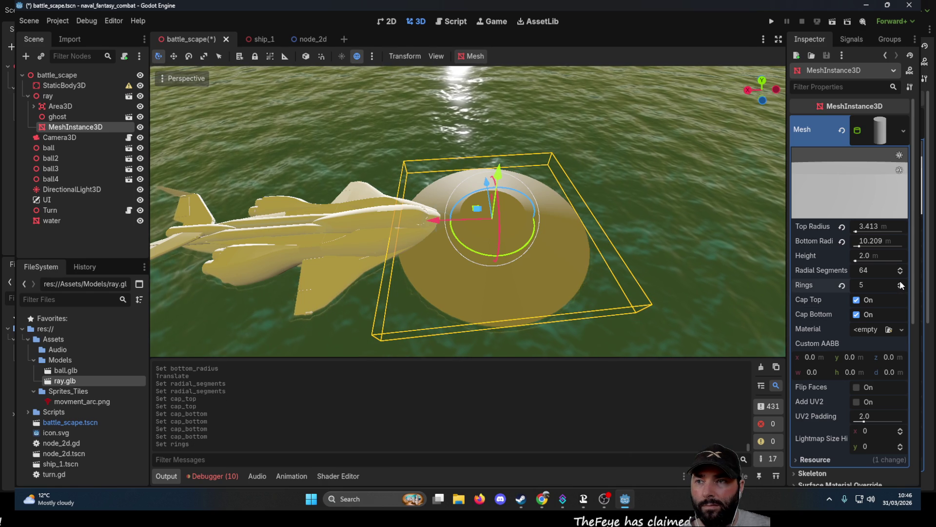
mouse_move(584, 282)
mouse_down()
mouse_move(566, 265)
mouse_move(569, 179)
mouse_move(554, 168)
mouse_up()
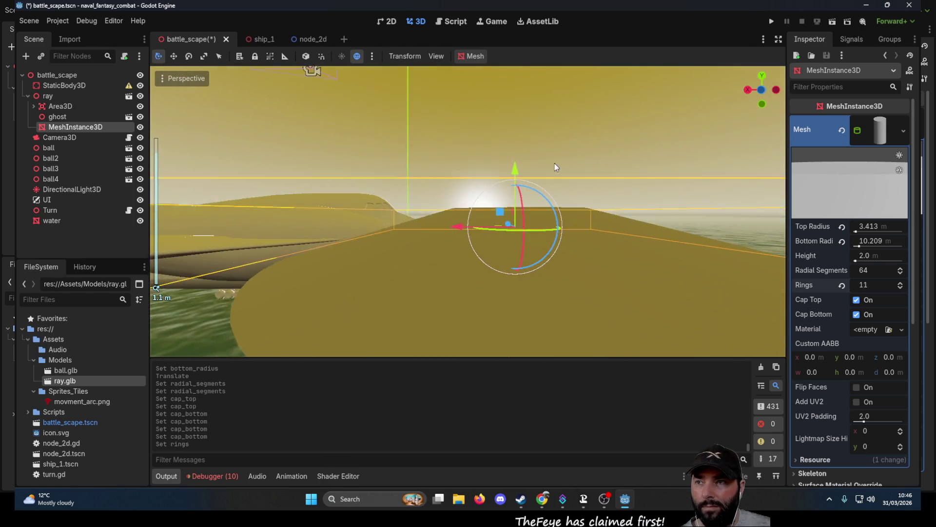
drag(901, 288, 901, 276)
click(900, 288)
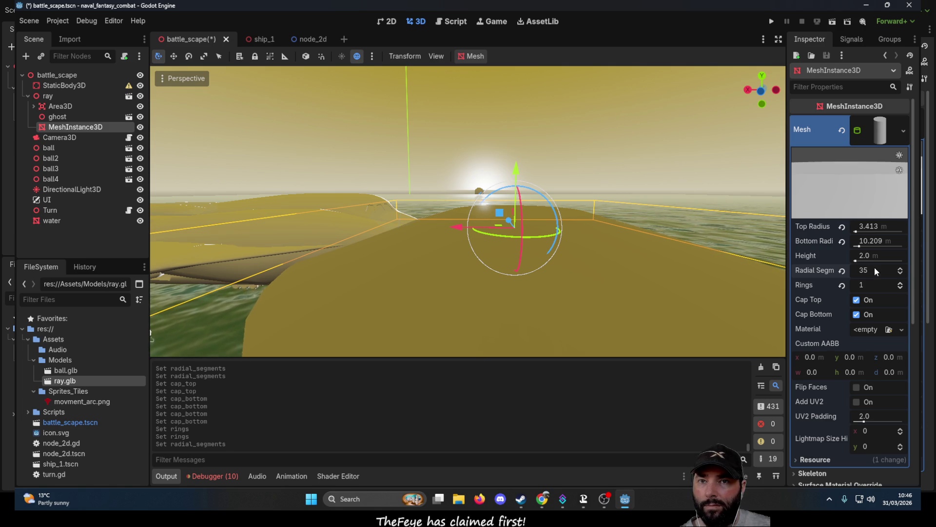
drag(900, 271, 901, 278)
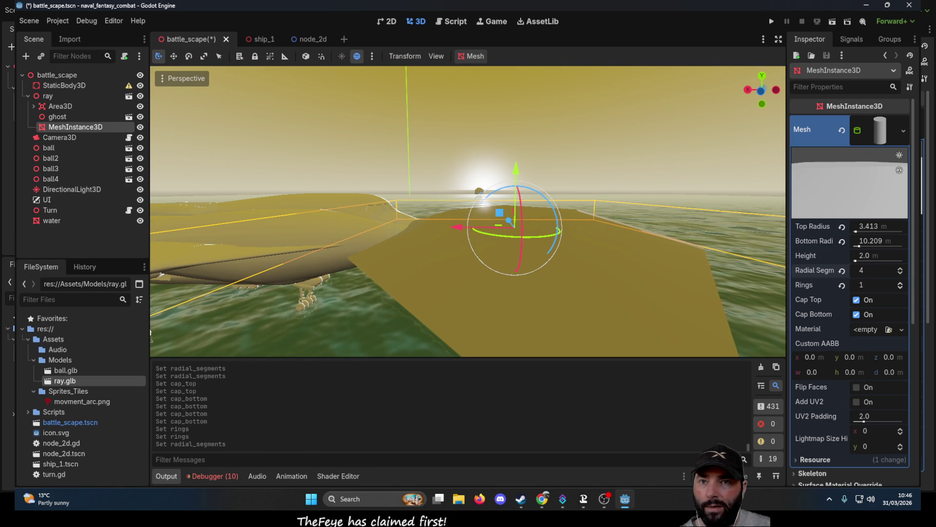
Raise radial segments to 9 and position the cone along X beside the ship's nose
mouse_move(462, 136)
mouse_down()
mouse_move(562, 250)
mouse_move(561, 198)
mouse_move(582, 218)
mouse_up()
scroll(596, 215, up, 3)
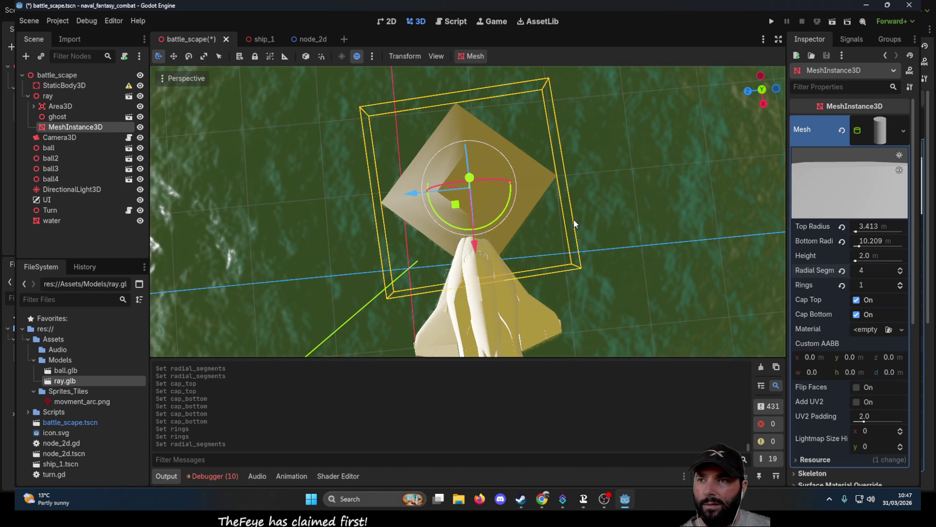
drag(411, 193, 412, 194)
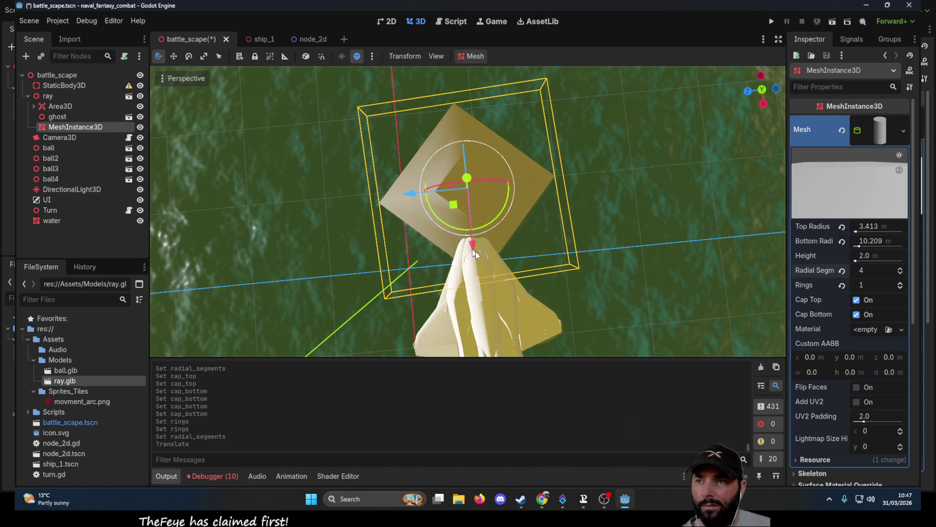
mouse_move(475, 245)
mouse_down()
mouse_move(474, 185)
mouse_move(470, 228)
mouse_move(471, 210)
mouse_up()
mouse_move(562, 225)
mouse_down()
mouse_move(408, 125)
mouse_move(438, 145)
mouse_move(430, 149)
mouse_up()
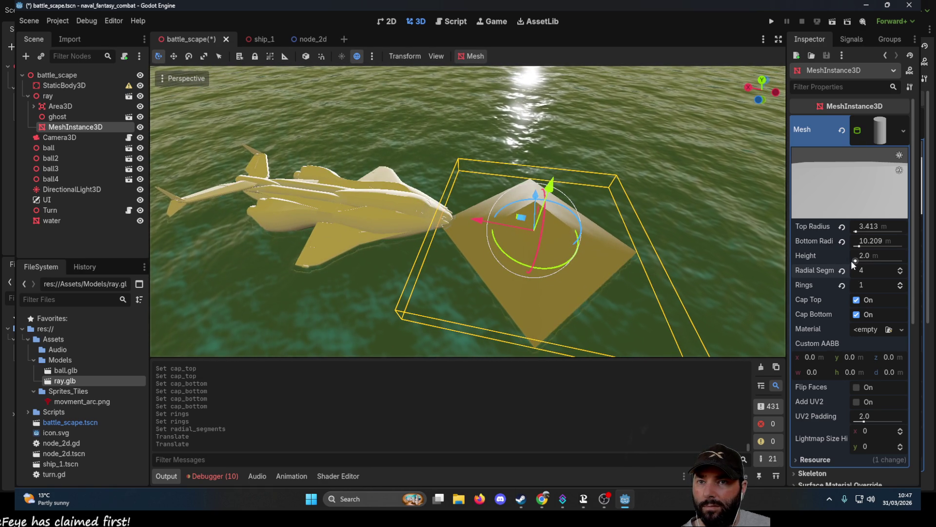
click(902, 270)
click(902, 270)
click(902, 270)
click(902, 270)
click(901, 270)
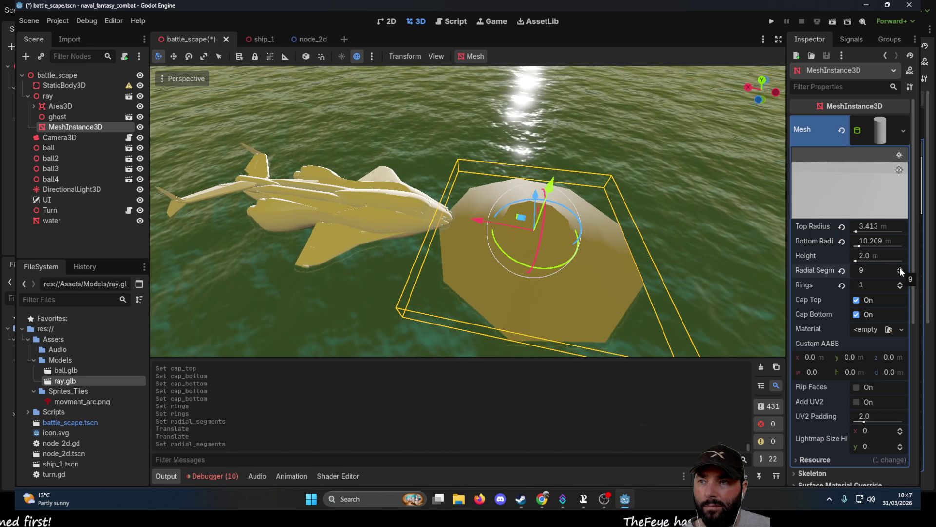
mouse_move(601, 183)
mouse_down()
mouse_move(624, 270)
mouse_move(641, 186)
mouse_move(578, 66)
mouse_move(619, 232)
mouse_move(633, 226)
mouse_up()
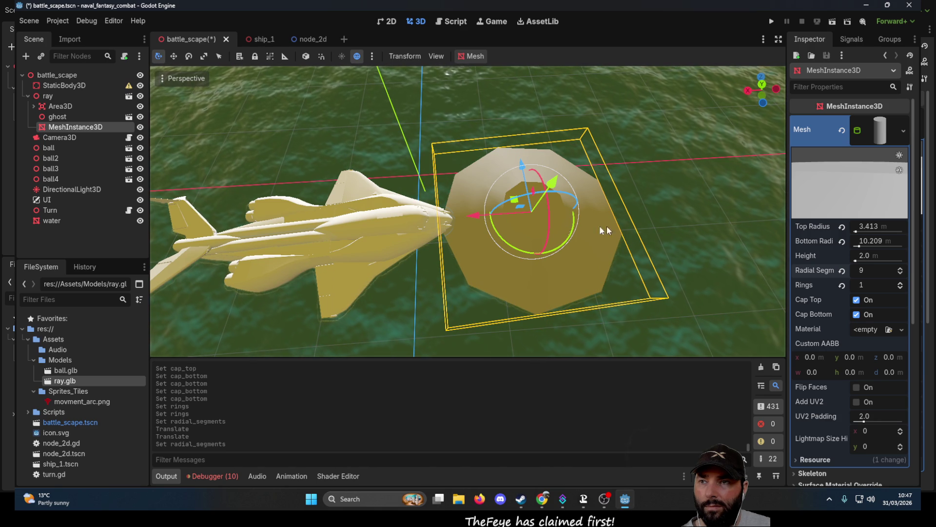
mouse_move(472, 215)
mouse_down()
mouse_move(386, 217)
mouse_move(540, 215)
mouse_up()
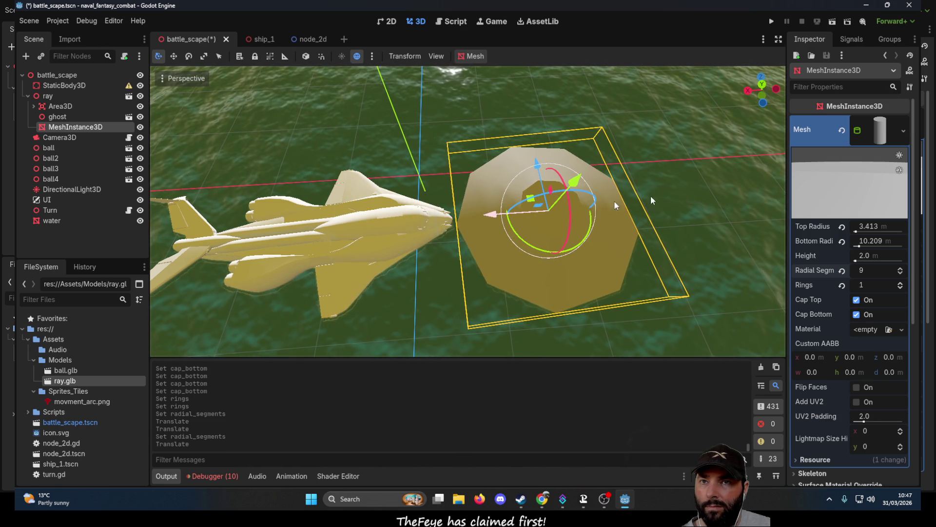
Swap the cone for a plane mesh, then replace it with a 1 × 1 × 1 m New PrismMesh
click(904, 131)
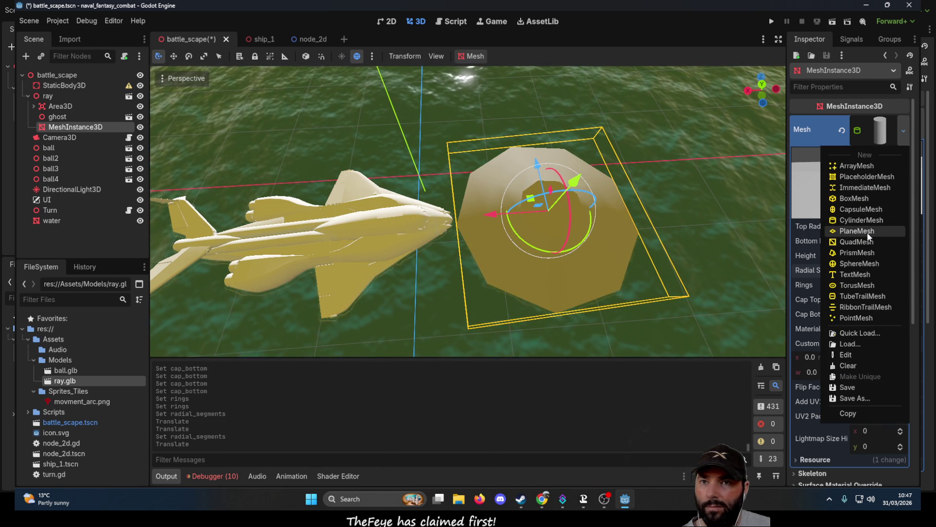
click(867, 231)
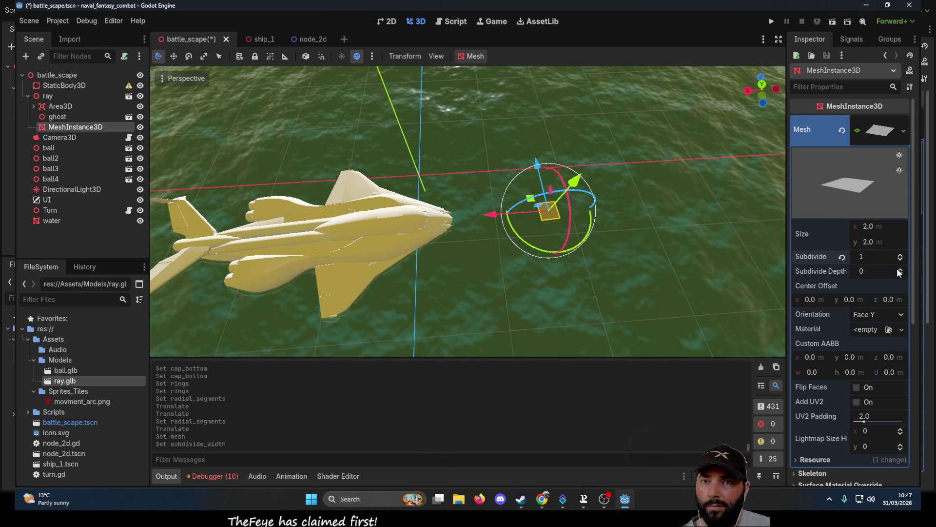
scroll(698, 248, up, 2)
drag(698, 247, 563, 116)
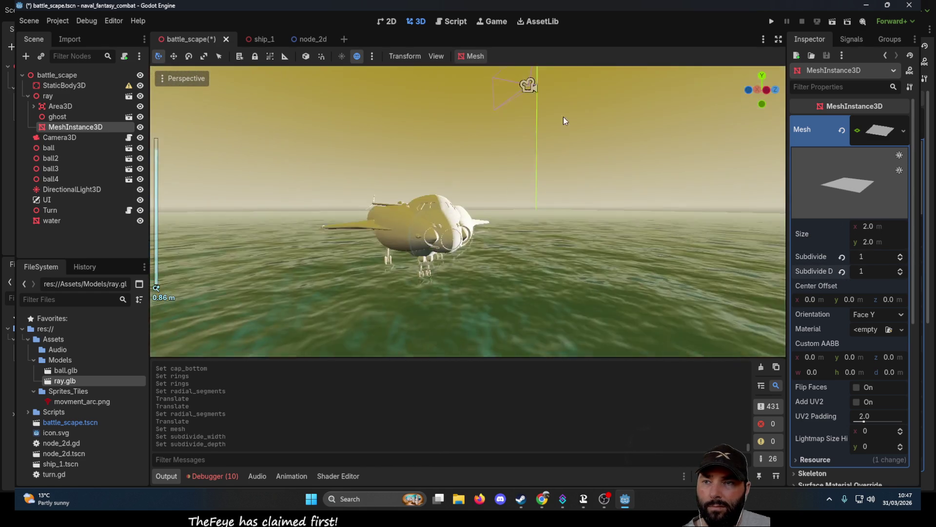
mouse_move(585, 188)
mouse_down()
mouse_move(569, 136)
mouse_move(651, 261)
mouse_up()
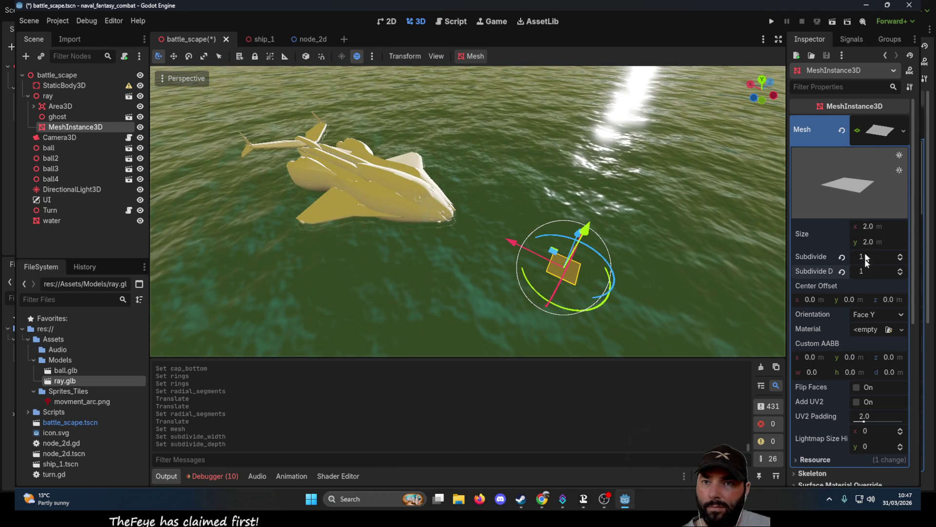
scroll(851, 271, down, 5)
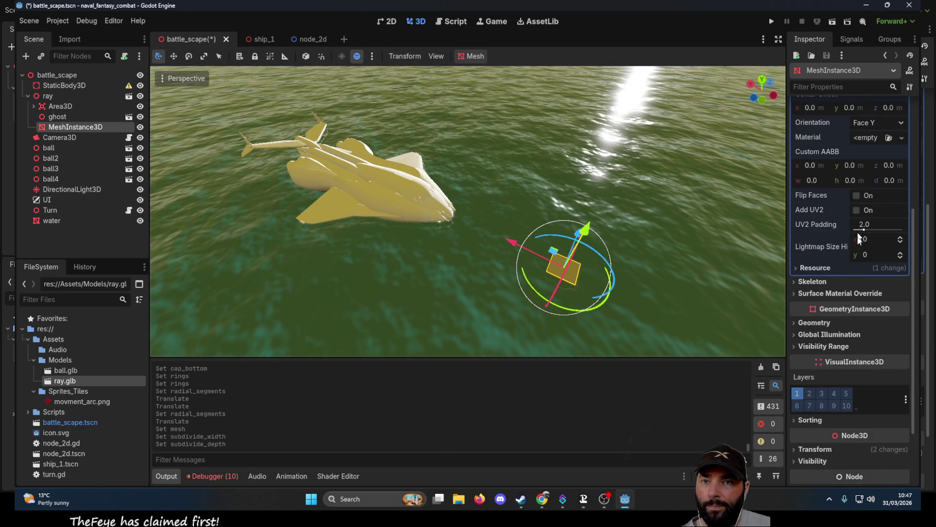
scroll(850, 271, up, 5)
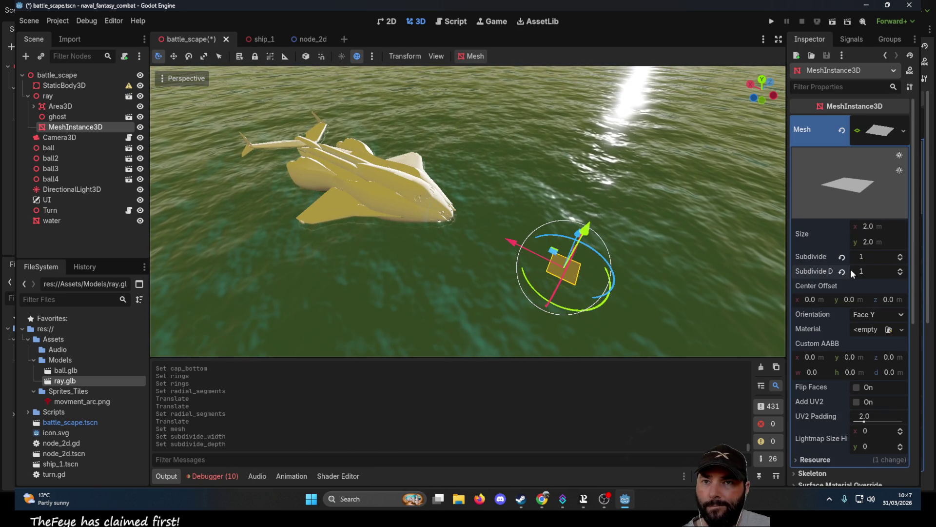
click(903, 131)
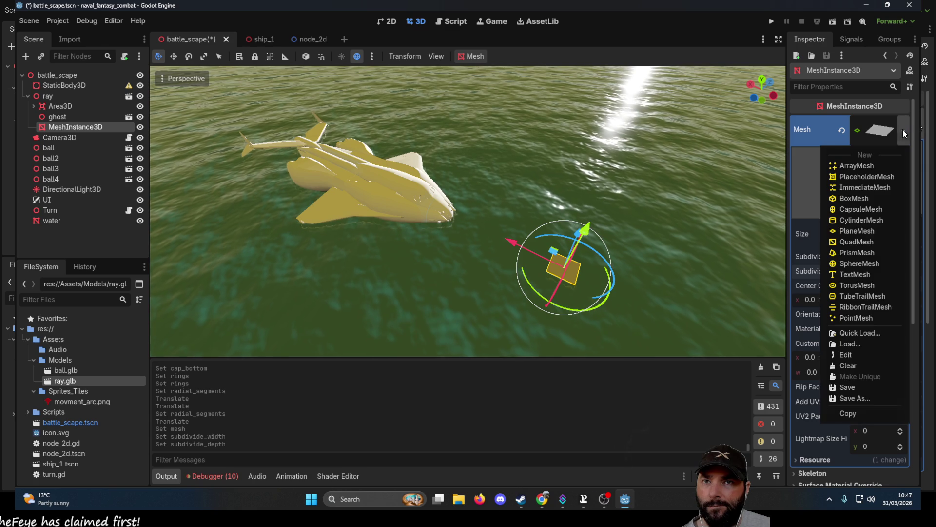
click(871, 253)
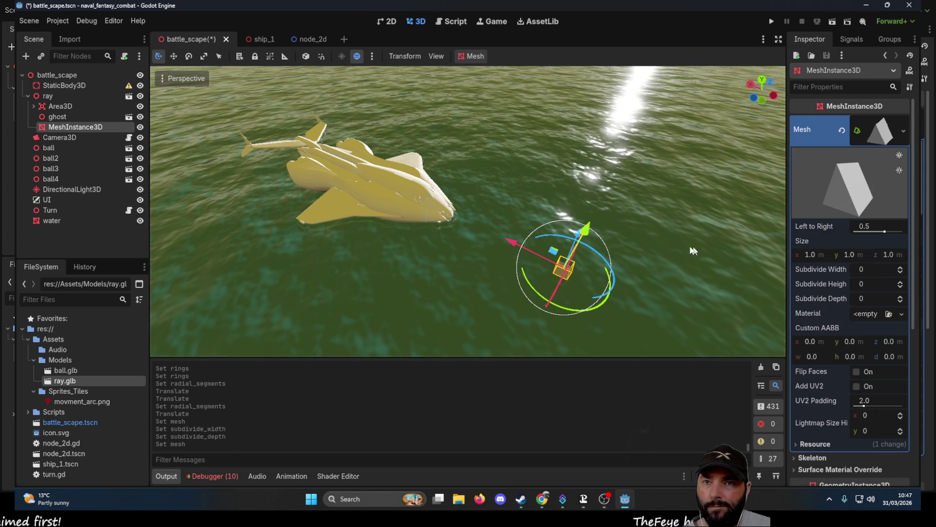
Adjust the prism's Left to Right slant and set its X rotation to 90° in Transform
scroll(636, 190, down, 2)
mouse_move(635, 190)
mouse_down()
mouse_move(475, 121)
mouse_move(511, 140)
mouse_move(504, 155)
mouse_move(592, 197)
mouse_up()
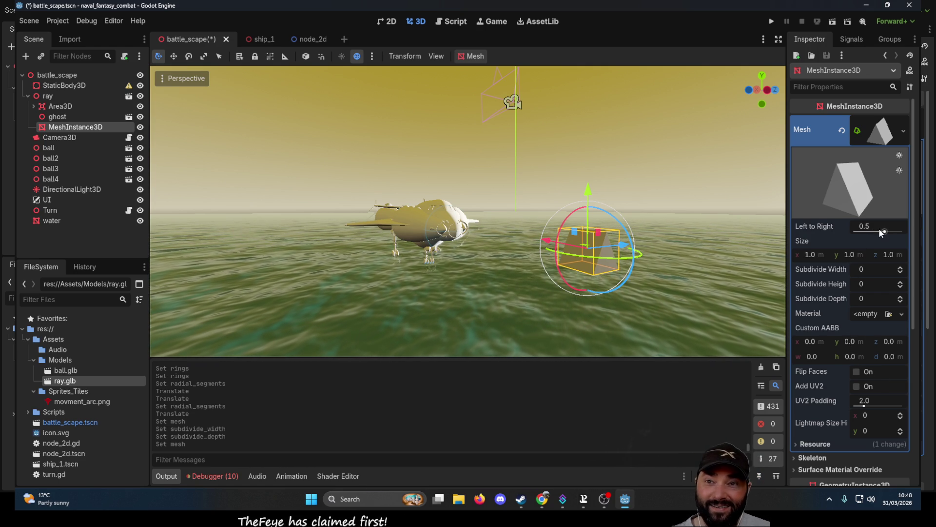
drag(885, 233, 884, 233)
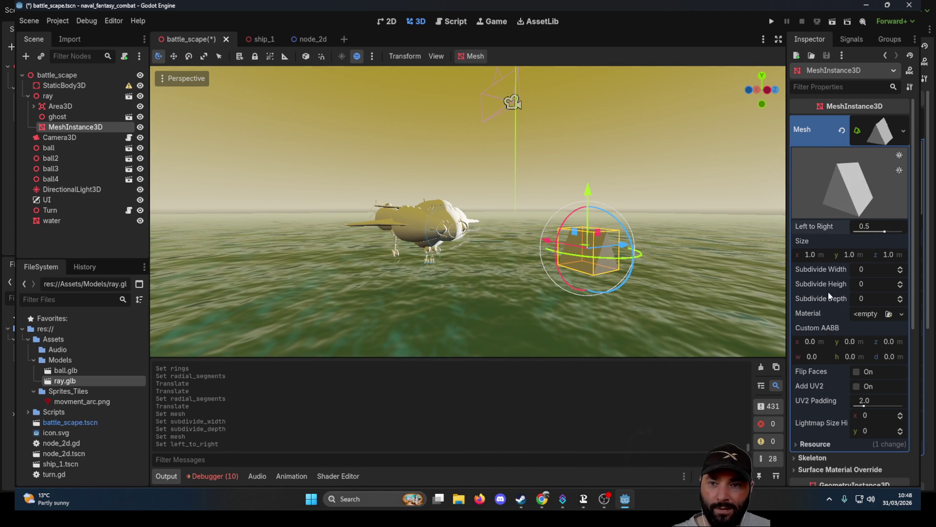
scroll(829, 295, down, 3)
scroll(826, 411, down, 3)
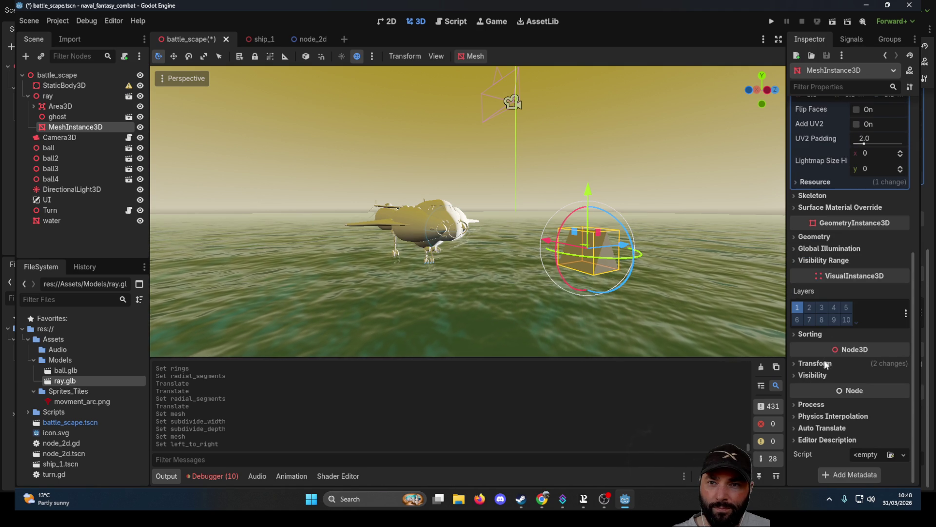
click(795, 364)
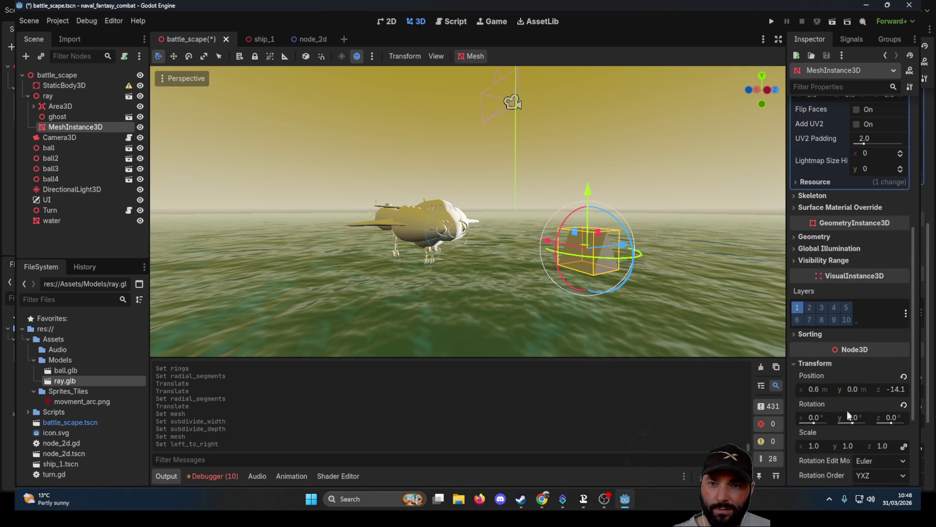
drag(853, 423, 812, 420)
click(811, 419)
text(90)
key(Return)
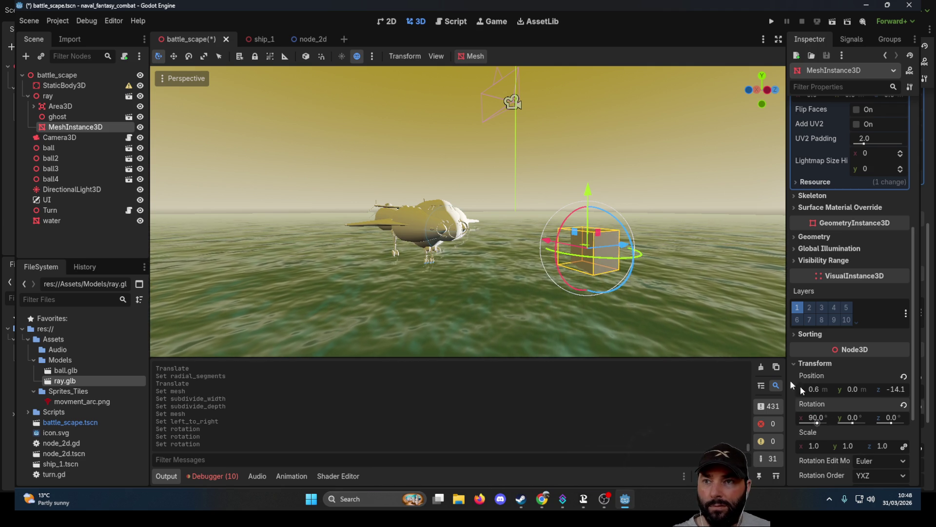
Lower the prism along Y to about 0.061, -0.47, -4.86, ahead of the ship's nose
scroll(644, 233, up, 3)
mouse_move(611, 229)
mouse_down()
mouse_move(580, 268)
mouse_move(556, 256)
mouse_move(566, 253)
mouse_move(447, 218)
mouse_move(405, 223)
mouse_move(554, 277)
mouse_move(554, 110)
mouse_up()
scroll(554, 195, up, 3)
drag(442, 204, 440, 237)
scroll(523, 172, down, 2)
mouse_move(523, 172)
mouse_down()
mouse_move(662, 324)
mouse_move(639, 230)
mouse_move(643, 244)
mouse_move(563, 278)
mouse_move(488, 234)
mouse_up()
scroll(639, 230, up, 3)
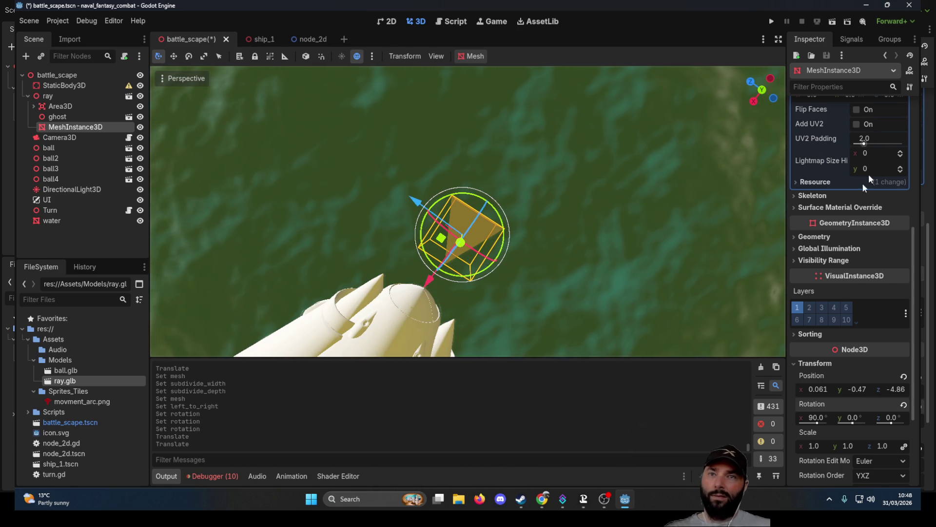
scroll(881, 159, up, 5)
click(903, 130)
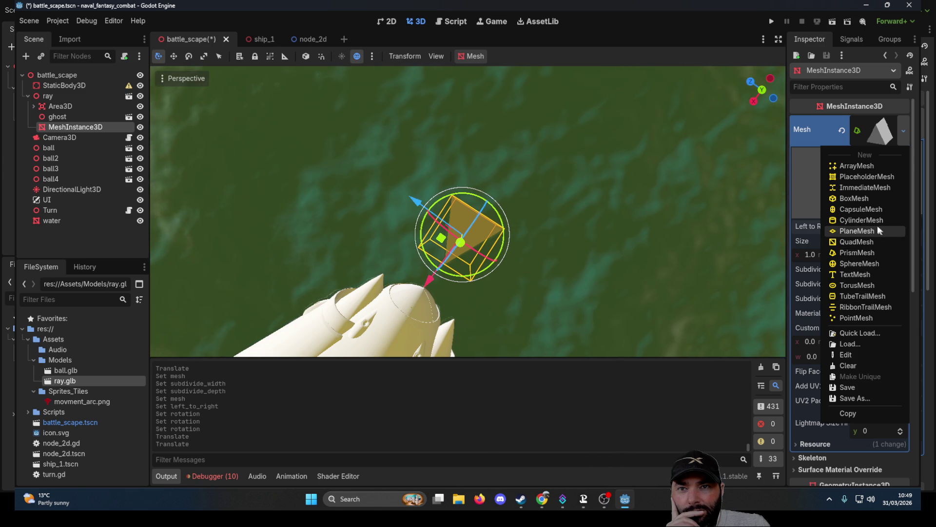
Replace the prism with a New CylinderMesh, reset Rotation X to 0, and place it at 0.262, -0.47, -4.20
click(862, 220)
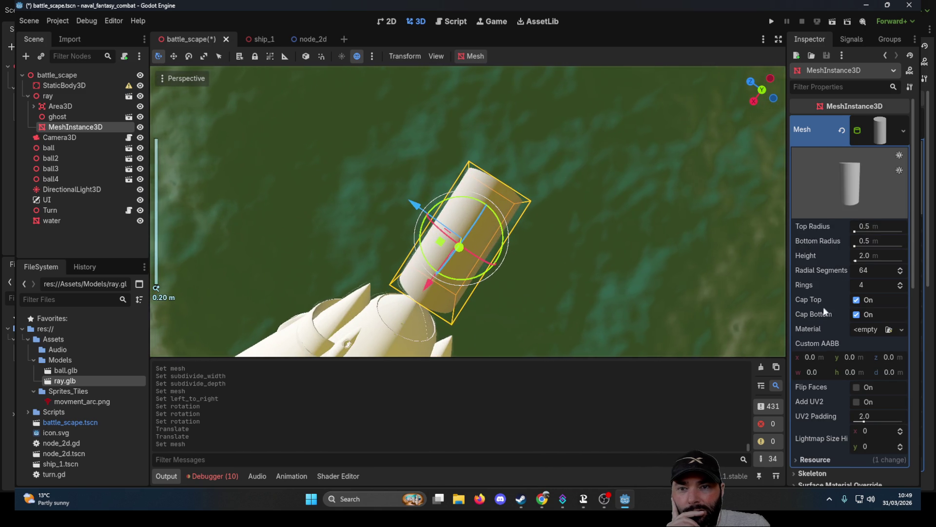
scroll(823, 305, down, 5)
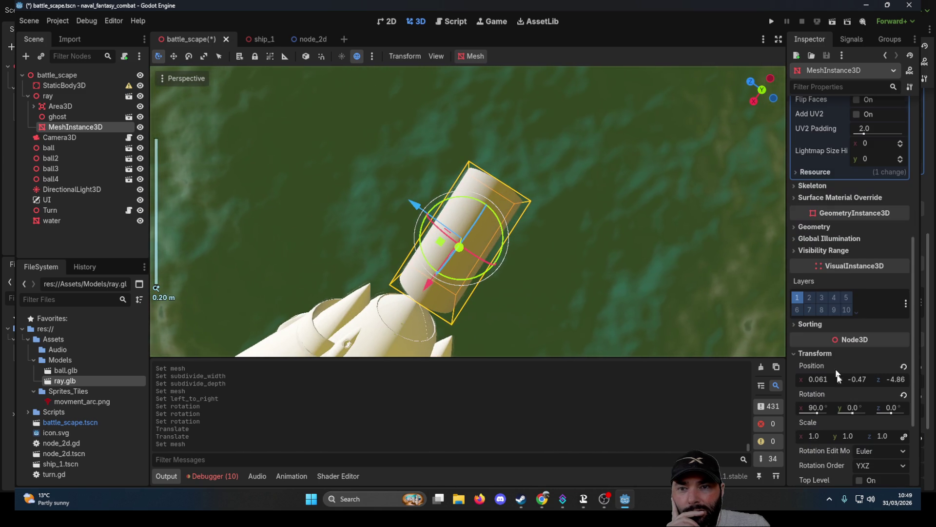
click(822, 411)
text(0)
key(Return)
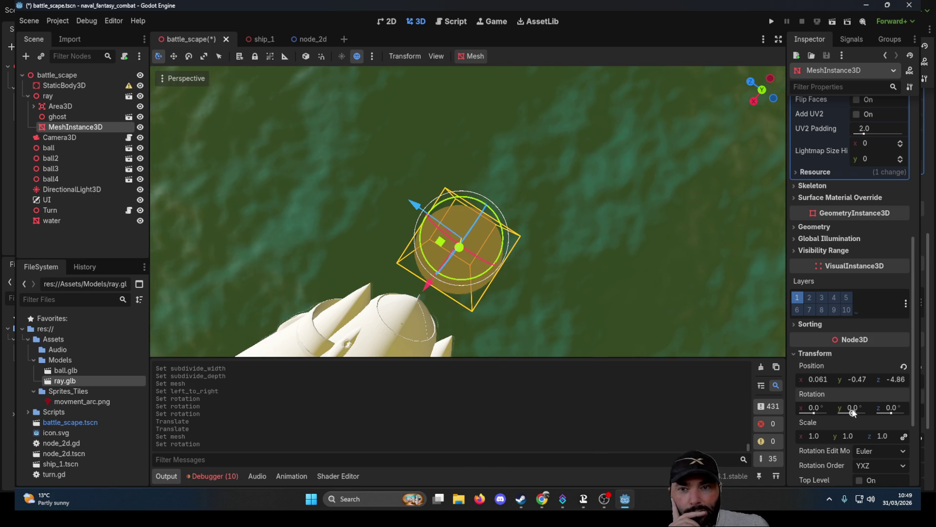
mouse_move(410, 205)
mouse_down()
mouse_move(306, 148)
mouse_move(320, 209)
mouse_move(392, 233)
mouse_up()
scroll(392, 233, up, 5)
scroll(630, 139, down, 5)
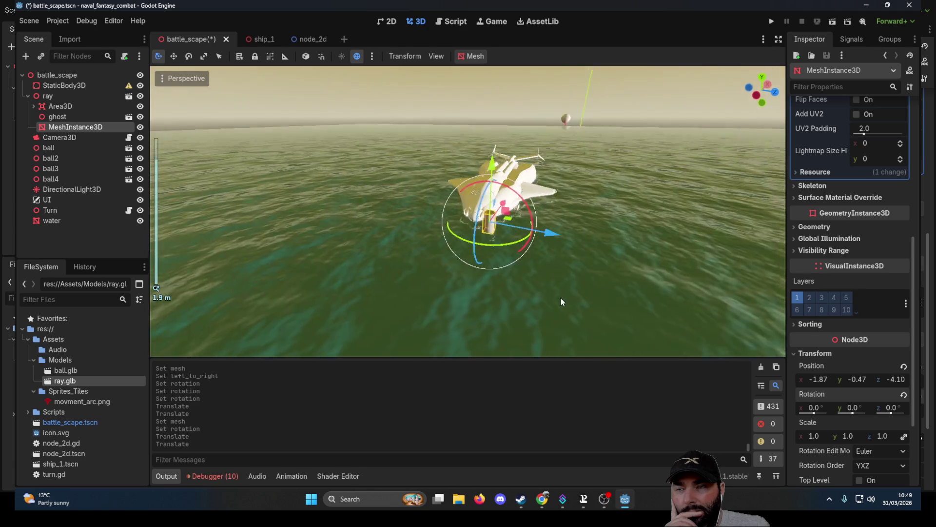
scroll(560, 297, up, 3)
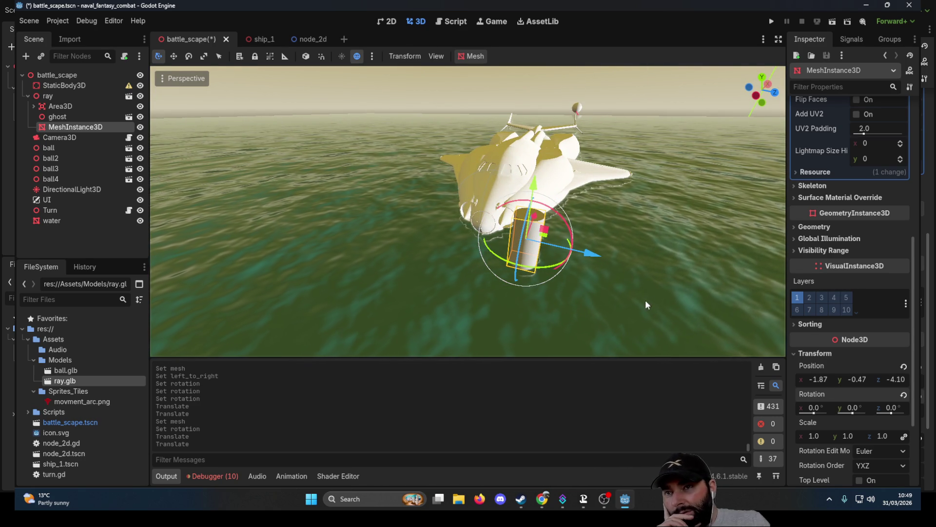
mouse_move(596, 252)
mouse_down()
mouse_move(521, 245)
mouse_move(537, 220)
mouse_move(518, 251)
mouse_move(489, 269)
mouse_up()
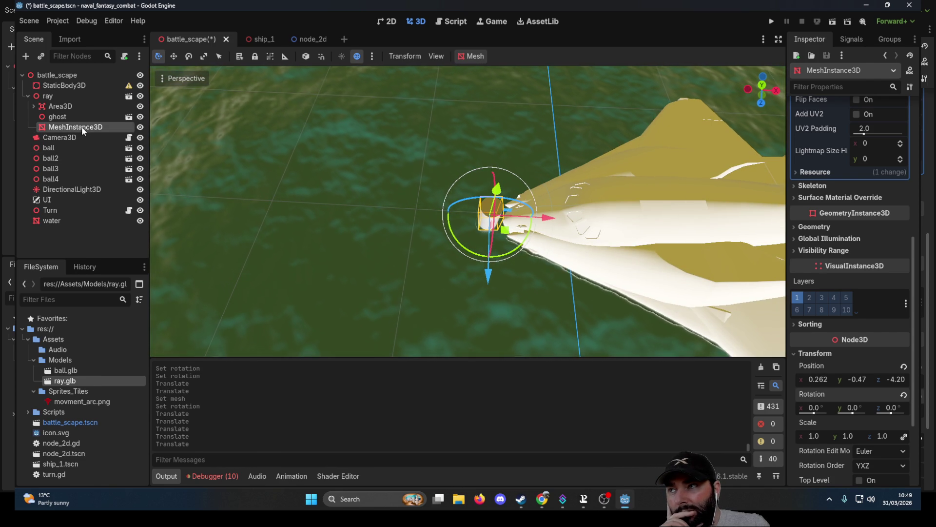
Rename the MeshInstance3D node to 'range'
double_click(100, 127)
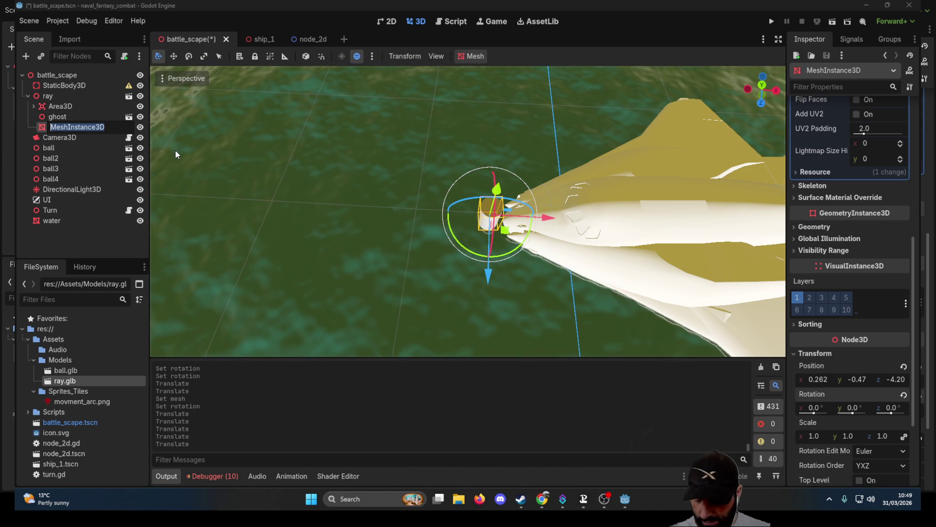
text(range)
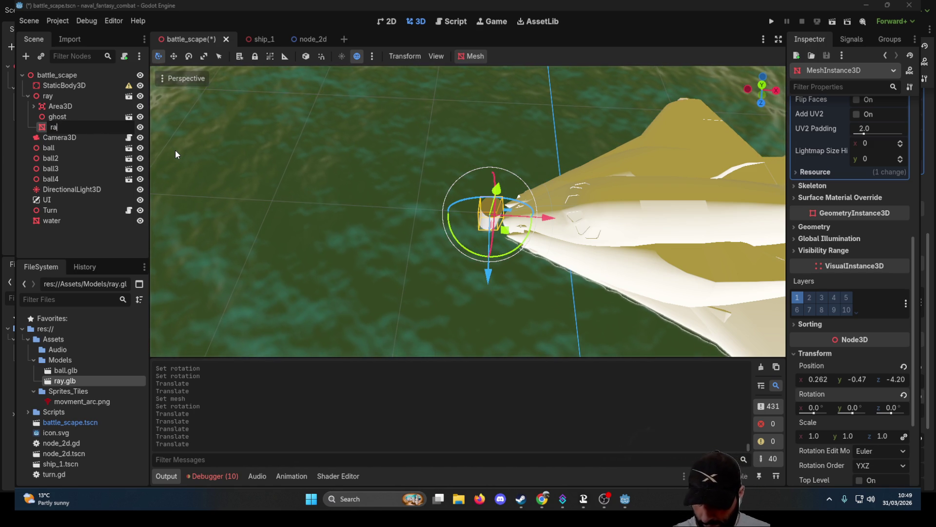
key(Return)
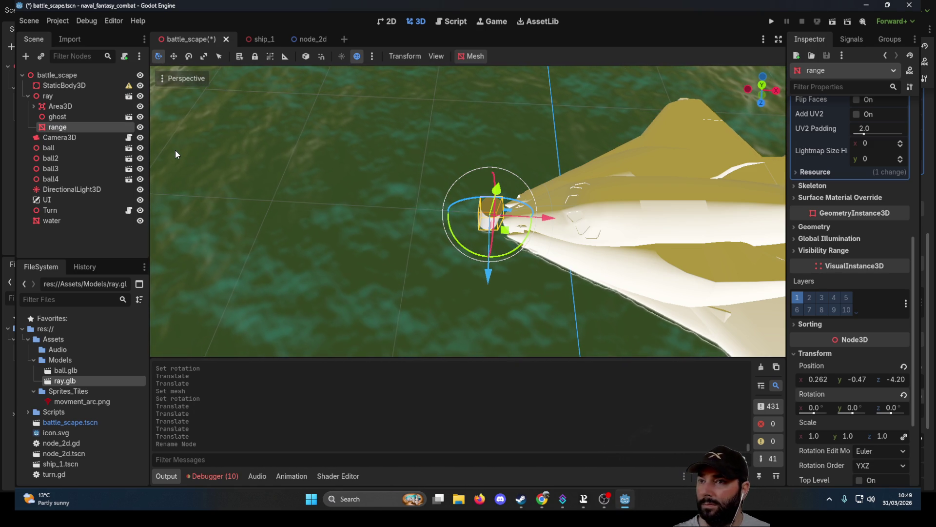
Reset the range node's position to 0, 0, 0, centring it on the ship
click(816, 380)
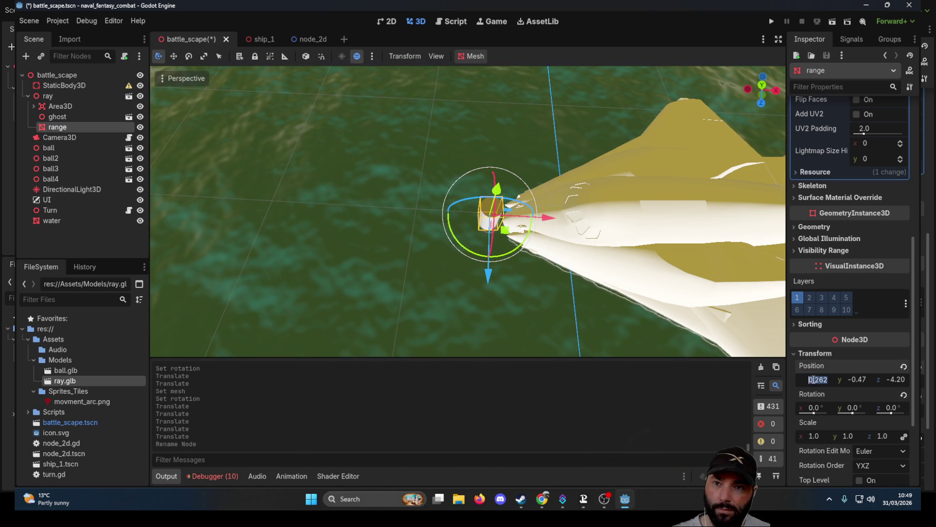
click(842, 353)
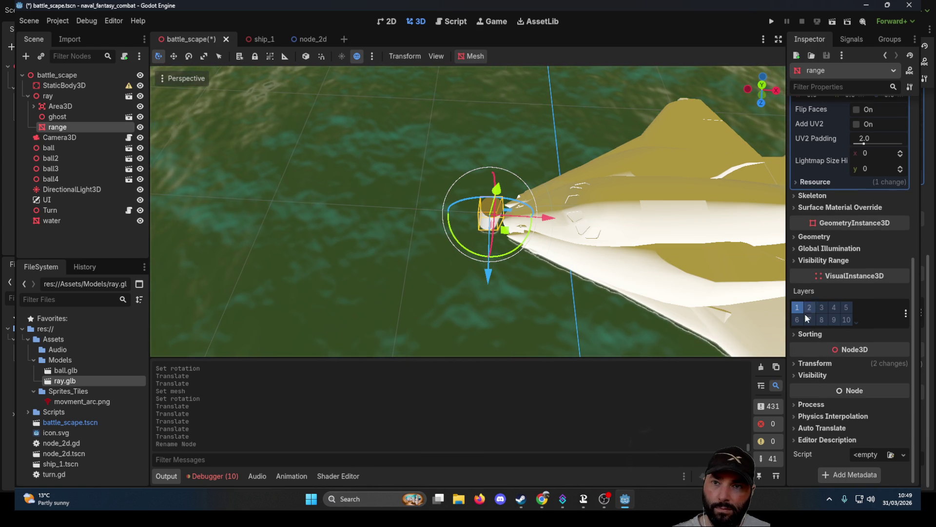
click(795, 363)
click(824, 389)
text(0)
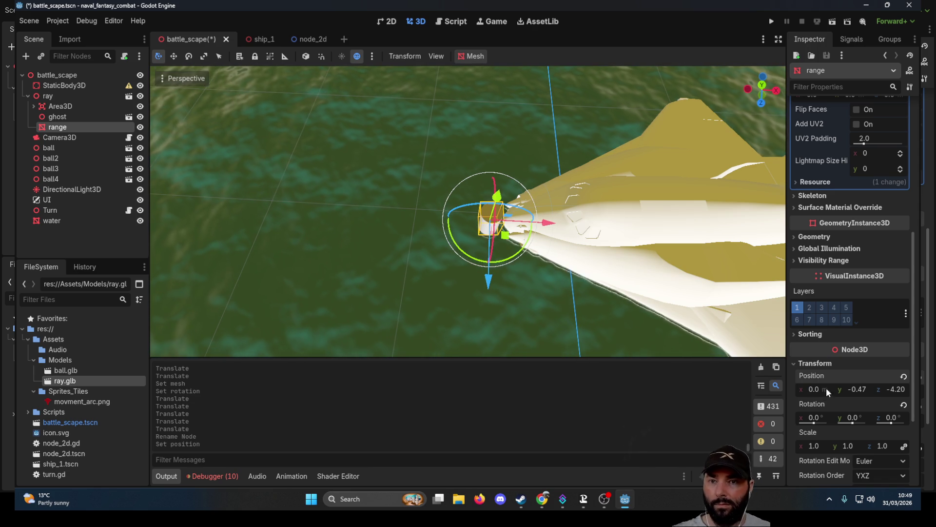
click(861, 390)
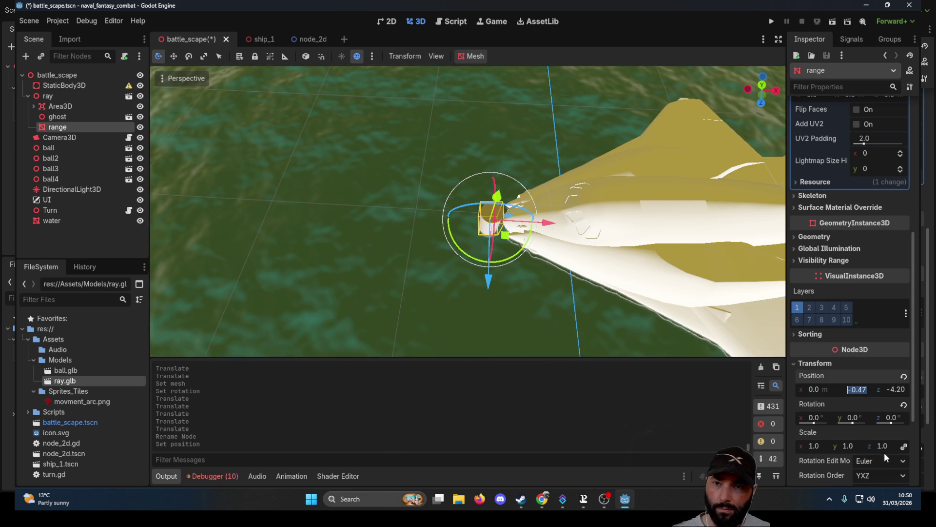
text(0)
key(Return)
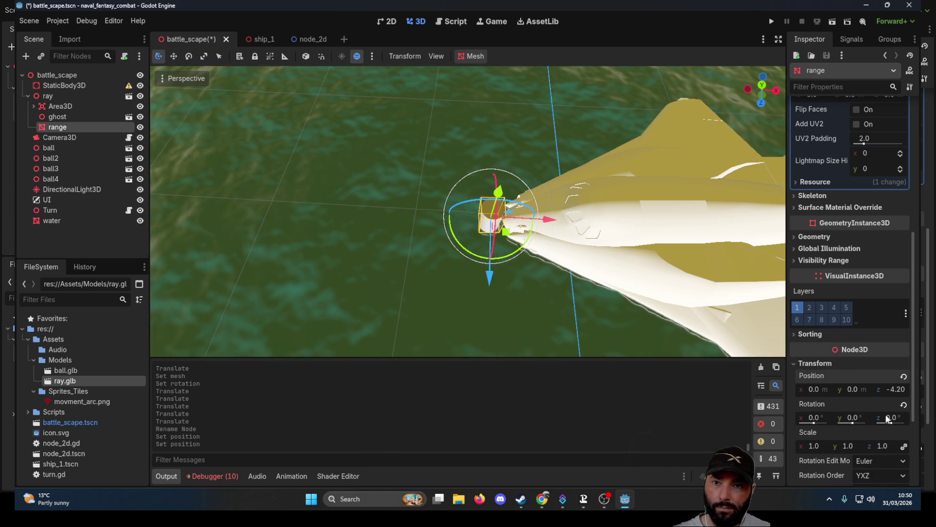
text(0)
key(Return)
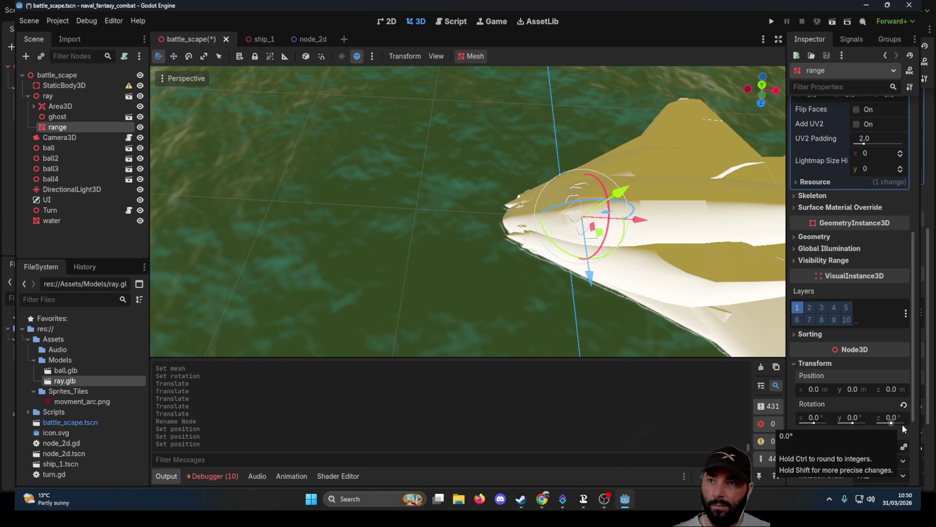
Orbit around the ship and bring up the cylinder mesh's Top Radius field
mouse_move(460, 235)
mouse_down()
mouse_move(424, 162)
mouse_move(437, 101)
mouse_move(543, 119)
mouse_move(528, 263)
mouse_up()
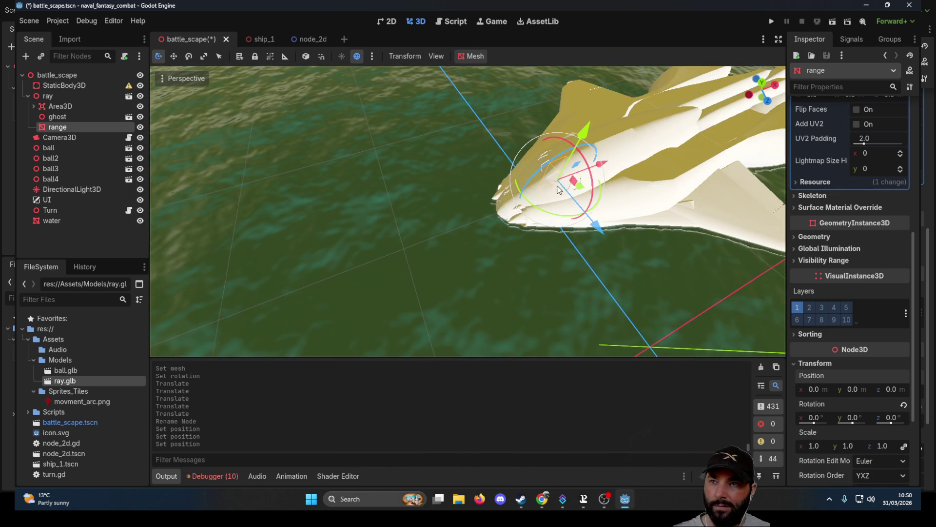
mouse_move(564, 189)
mouse_down()
mouse_move(553, 219)
mouse_move(635, 226)
mouse_up()
scroll(635, 225, down, 2)
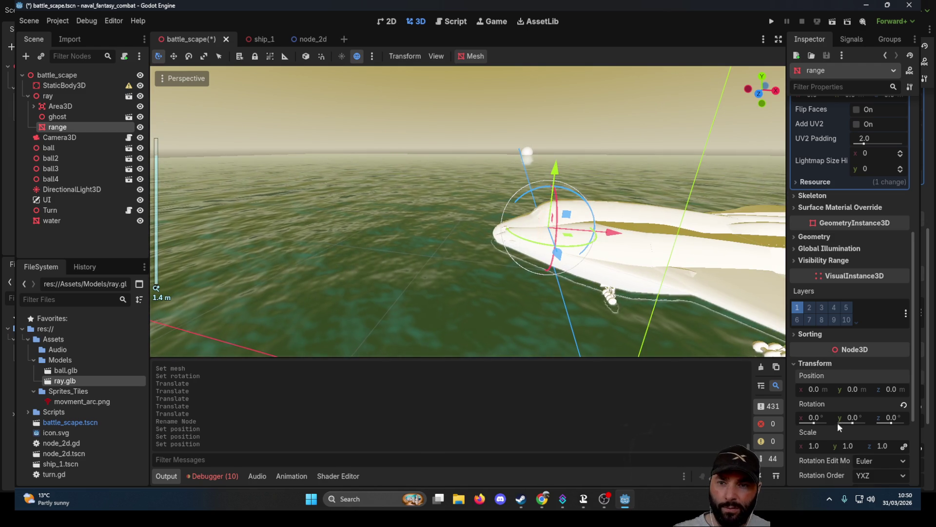
scroll(827, 390, down, 2)
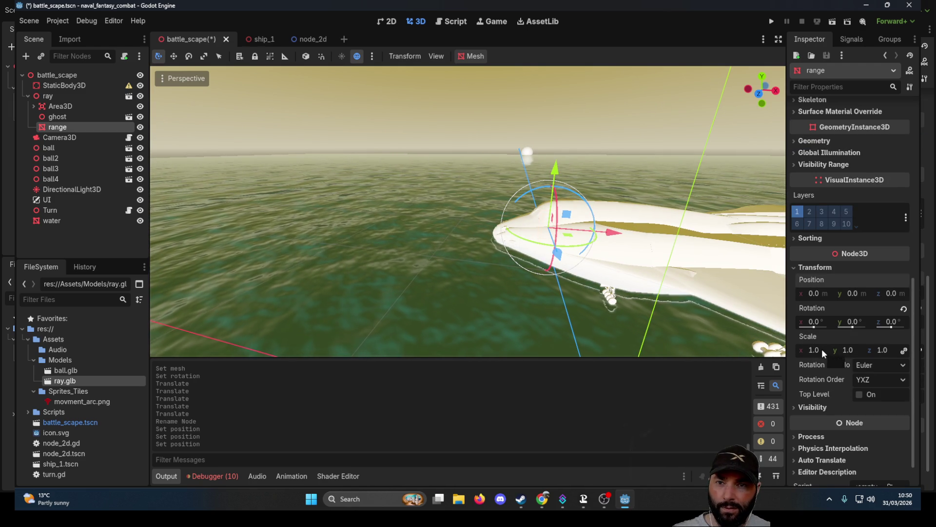
scroll(855, 342, up, 6)
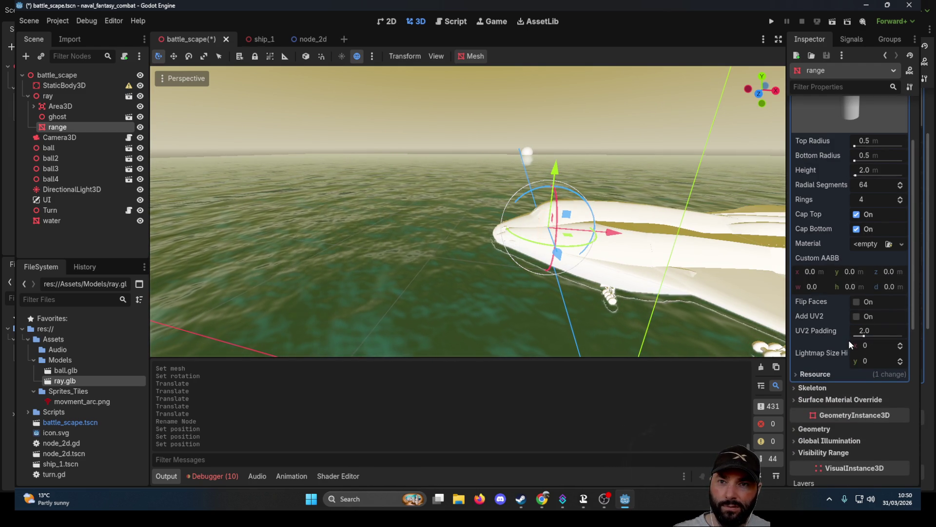
scroll(849, 341, up, 2)
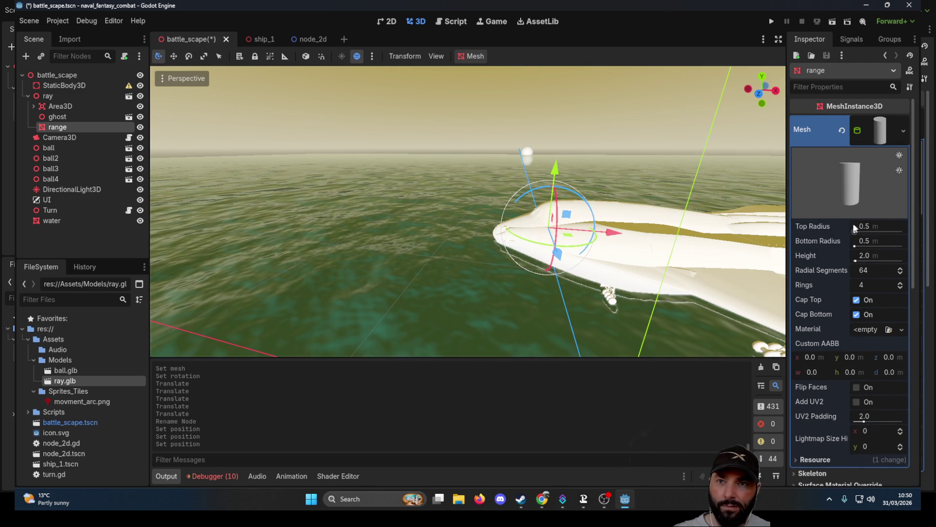
click(870, 230)
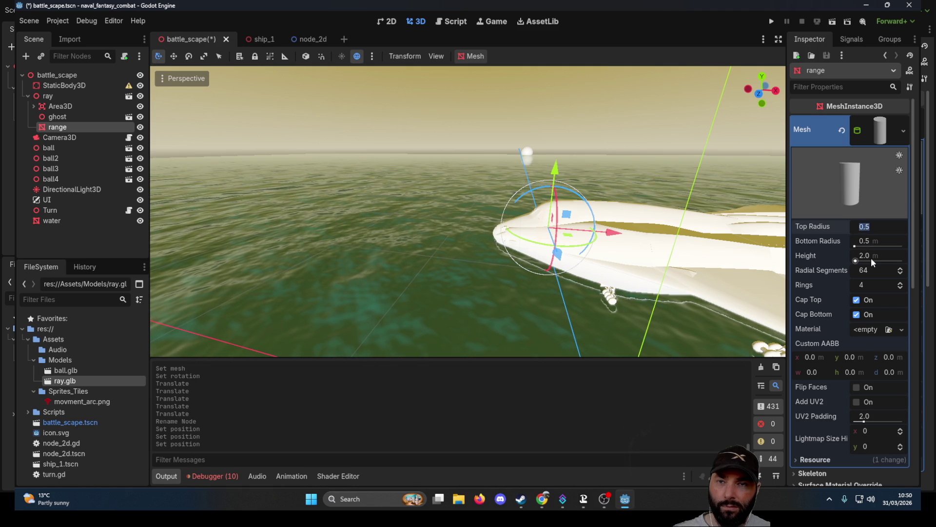
Set the cylinder's top and bottom radius to 50 and inspect the disc
text(50)
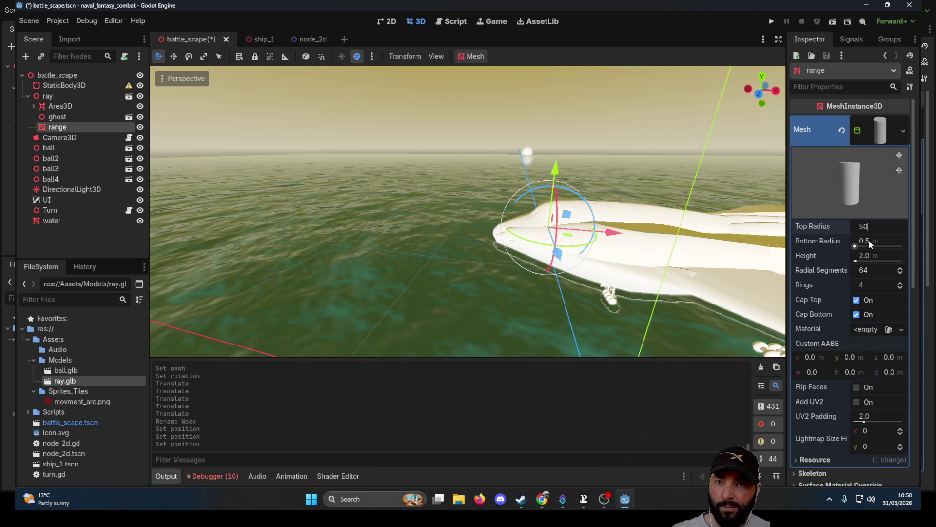
click(868, 239)
key(Return)
scroll(605, 223, down, 5)
scroll(601, 227, down, 3)
drag(601, 227, 634, 262)
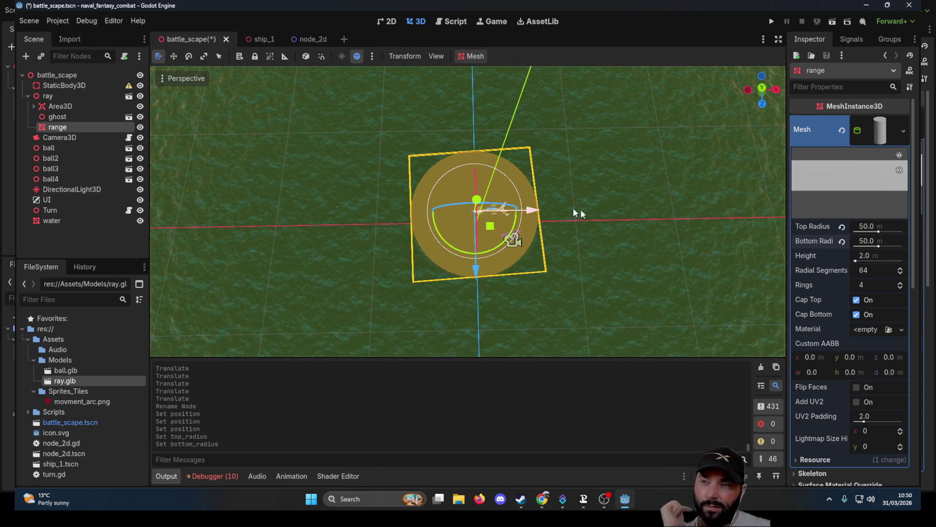
scroll(557, 207, up, 7)
mouse_move(712, 244)
mouse_down()
mouse_move(707, 134)
mouse_move(564, 104)
mouse_move(488, 141)
mouse_move(679, 151)
mouse_move(602, 189)
mouse_up()
scroll(601, 188, down, 3)
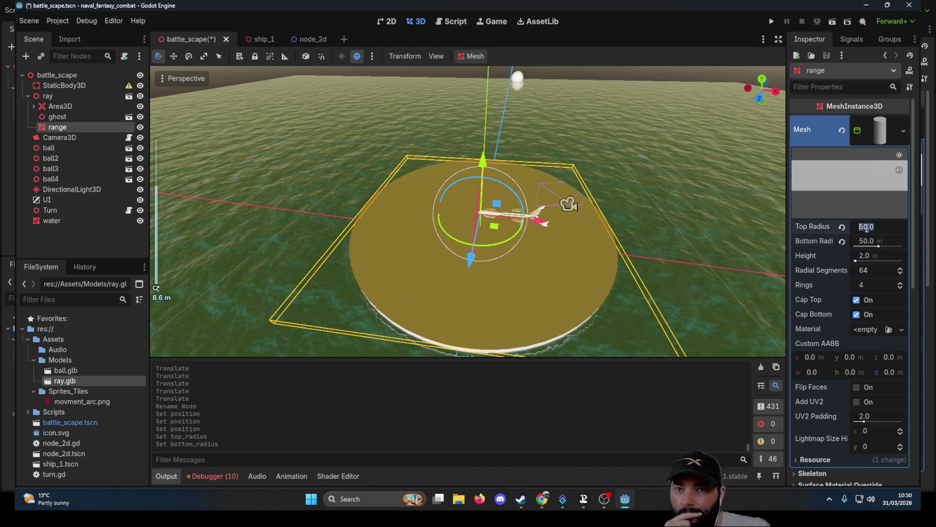
text(100)
Increase the top and bottom radius to 100 for a wide flat disc
key(Return)
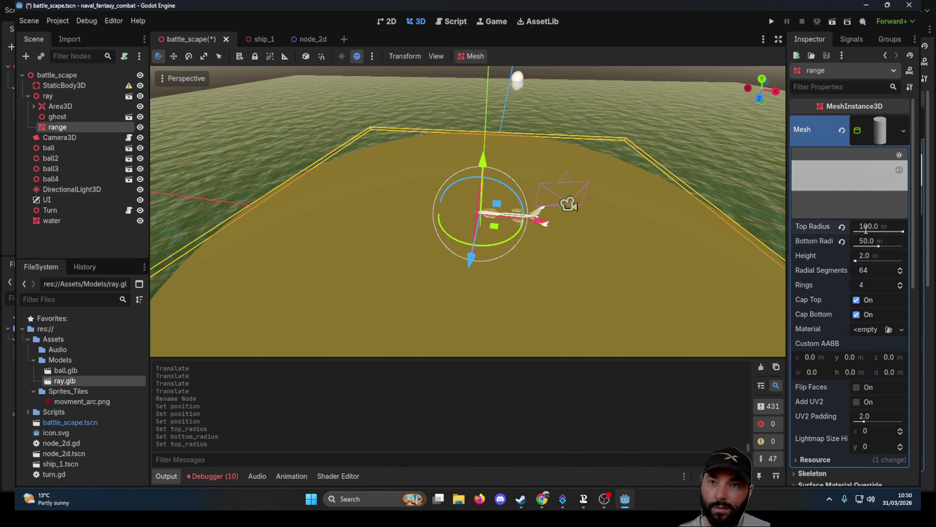
click(876, 241)
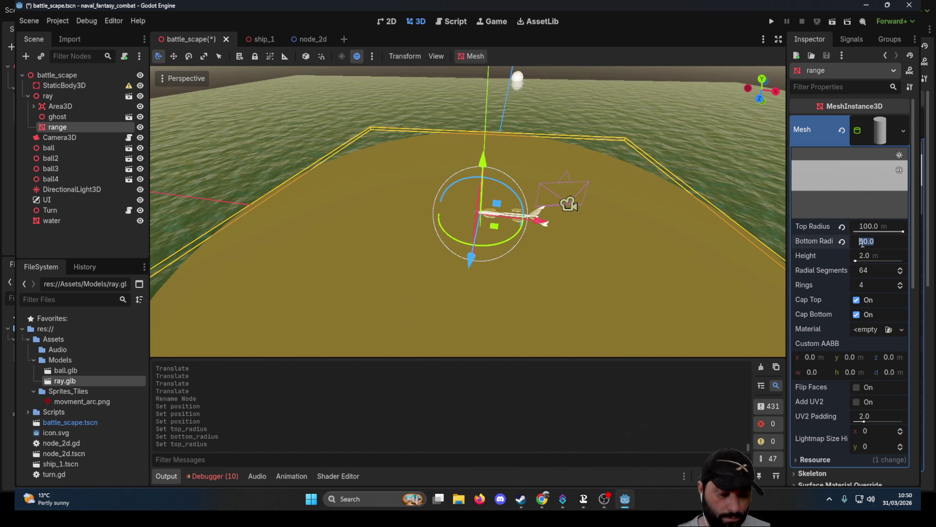
mouse_move(484, 204)
mouse_down()
mouse_move(607, 177)
mouse_move(629, 262)
mouse_move(608, 177)
mouse_move(633, 127)
mouse_move(645, 197)
mouse_up()
scroll(629, 261, down, 3)
scroll(610, 221, up, 3)
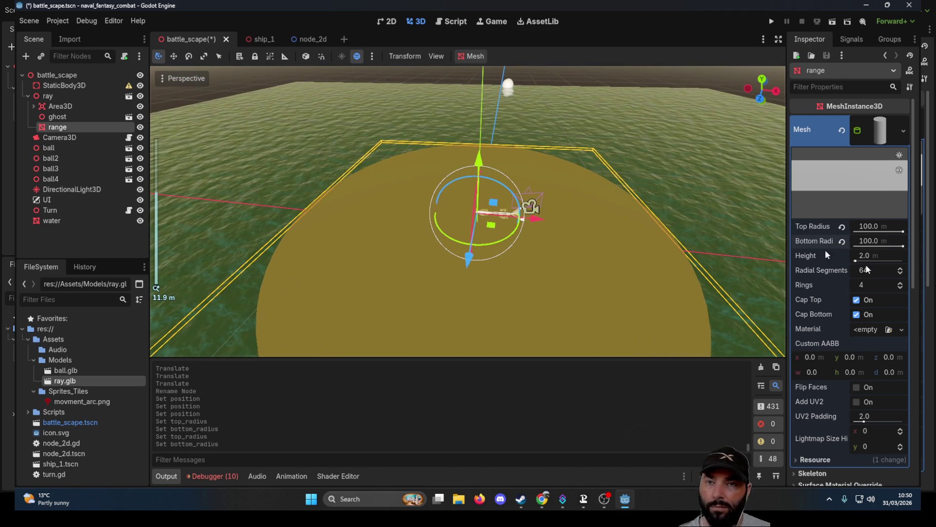
click(880, 135)
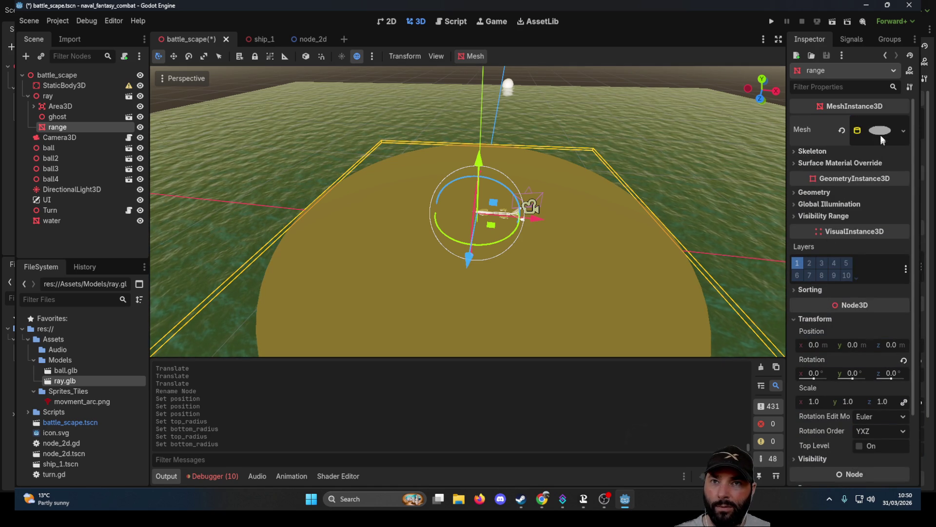
Assign a new StandardMaterial3D to the range disc's mesh material slot
click(880, 131)
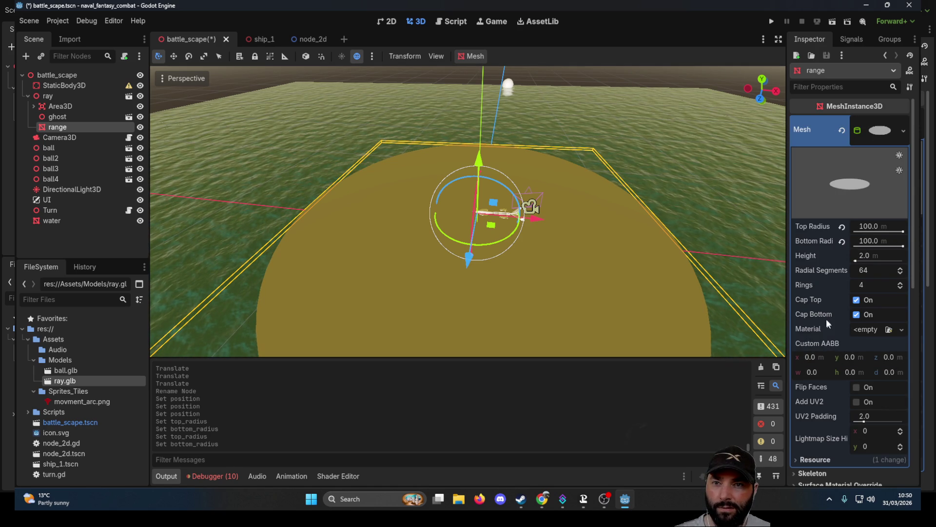
click(901, 329)
click(884, 357)
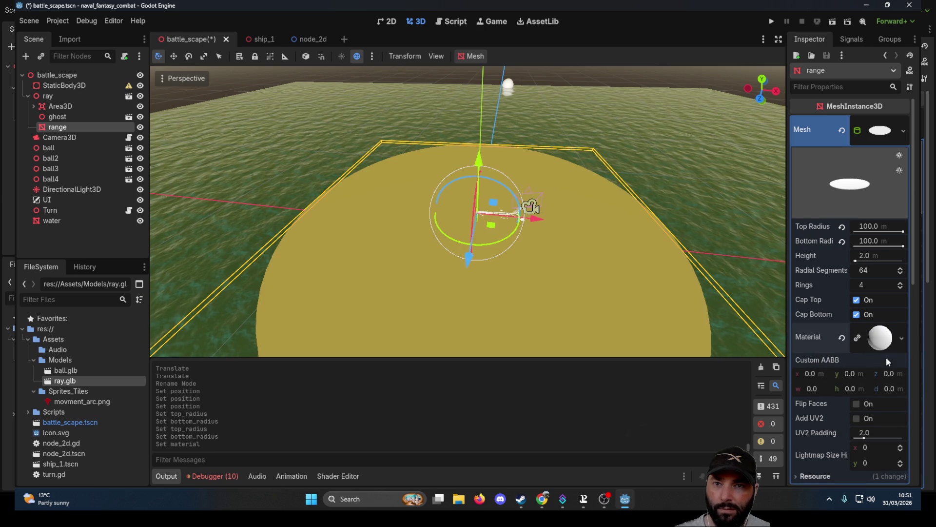
click(872, 335)
scroll(853, 348, down, 5)
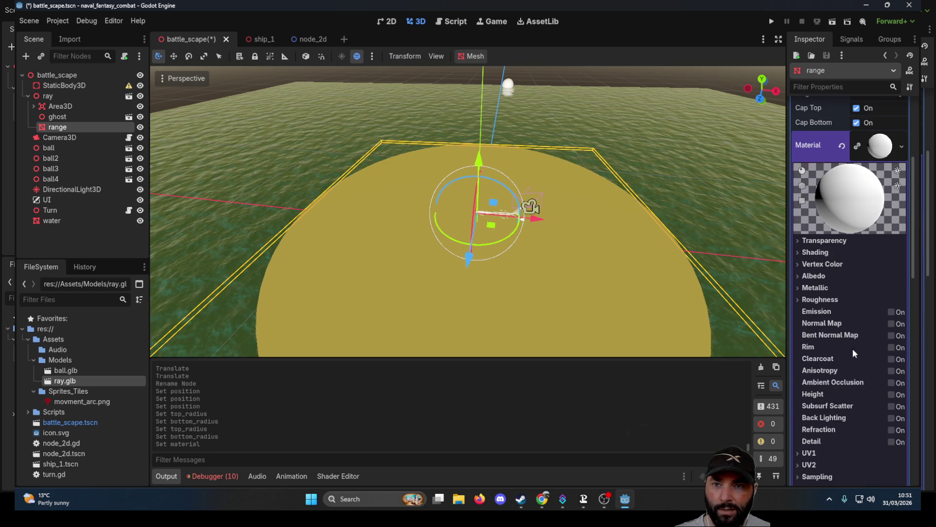
Set the material's Transparency mode to Alpha
click(800, 240)
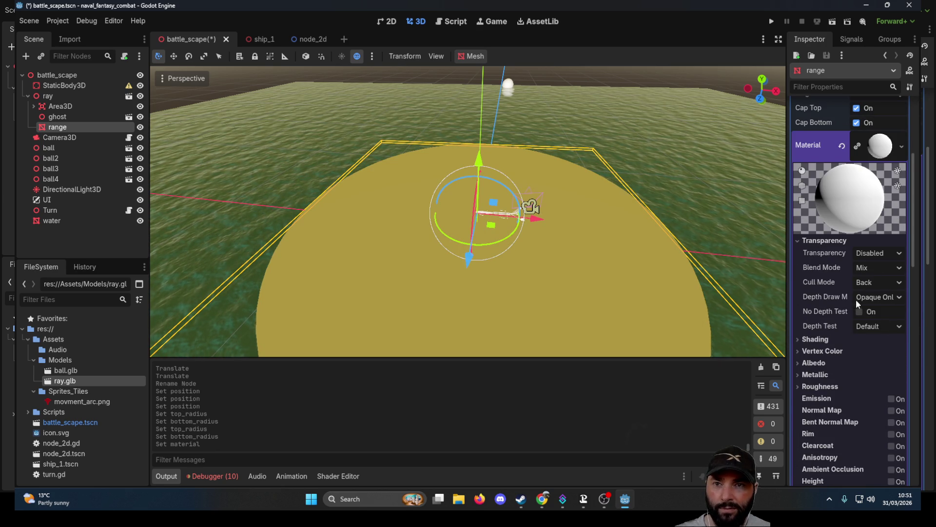
click(889, 254)
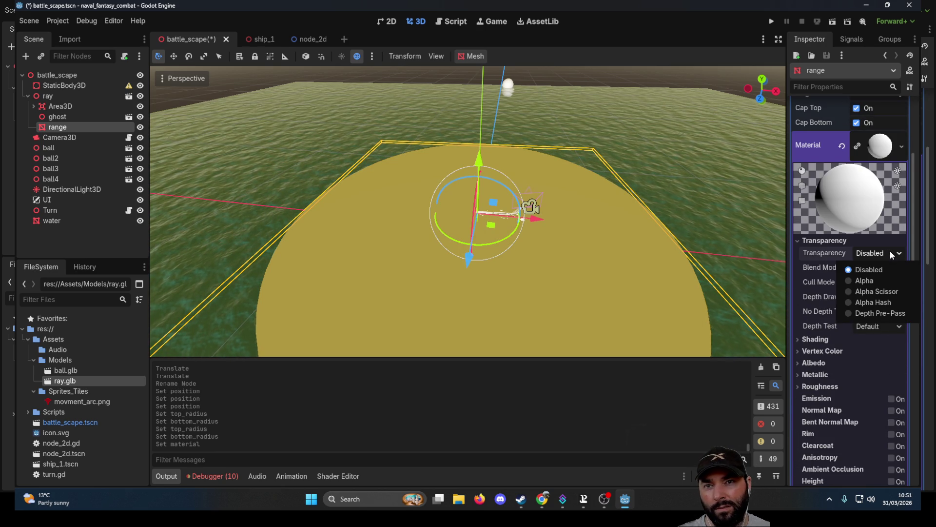
click(872, 281)
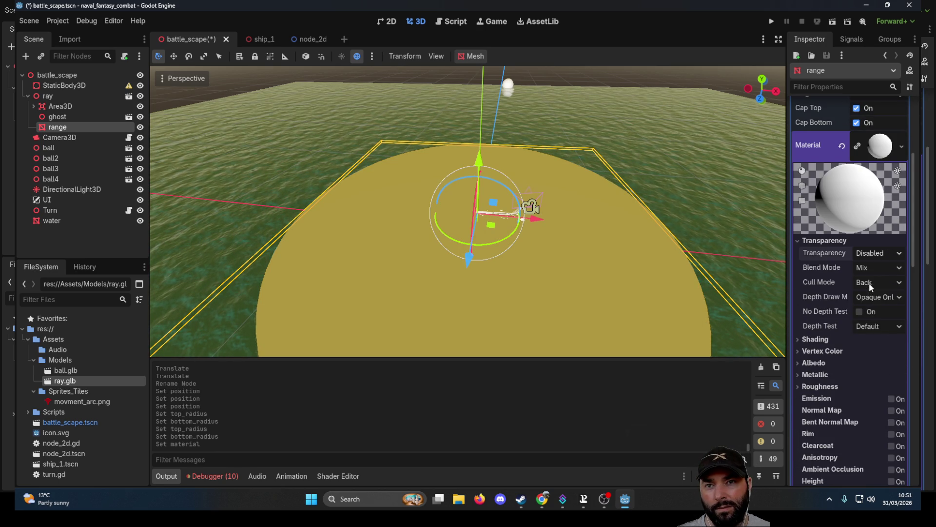
click(878, 256)
click(877, 256)
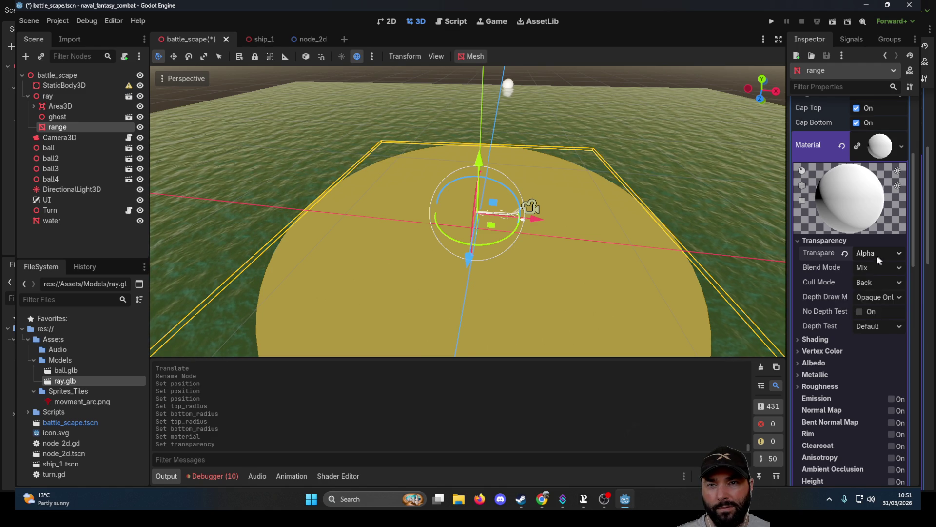
Review the material's shading and transparency options, keeping Alpha transparency
scroll(858, 301, down, 4)
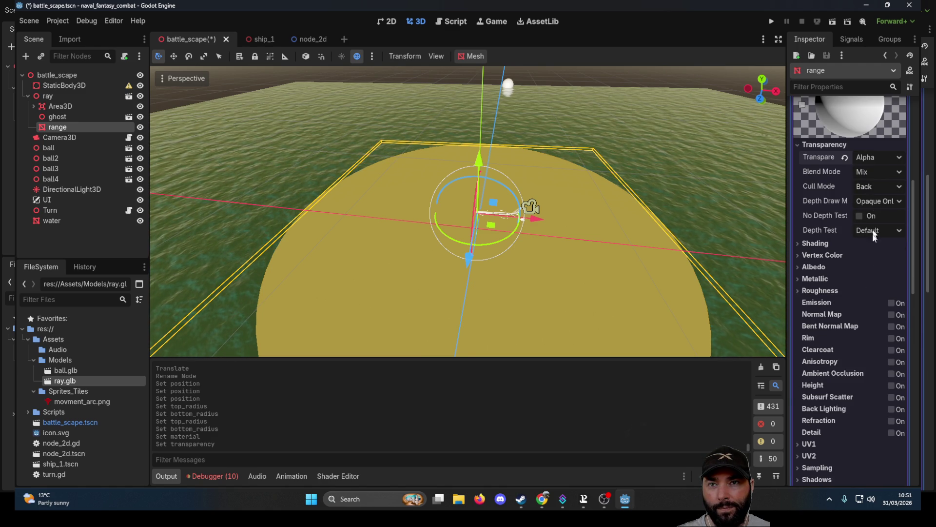
scroll(873, 224, up, 8)
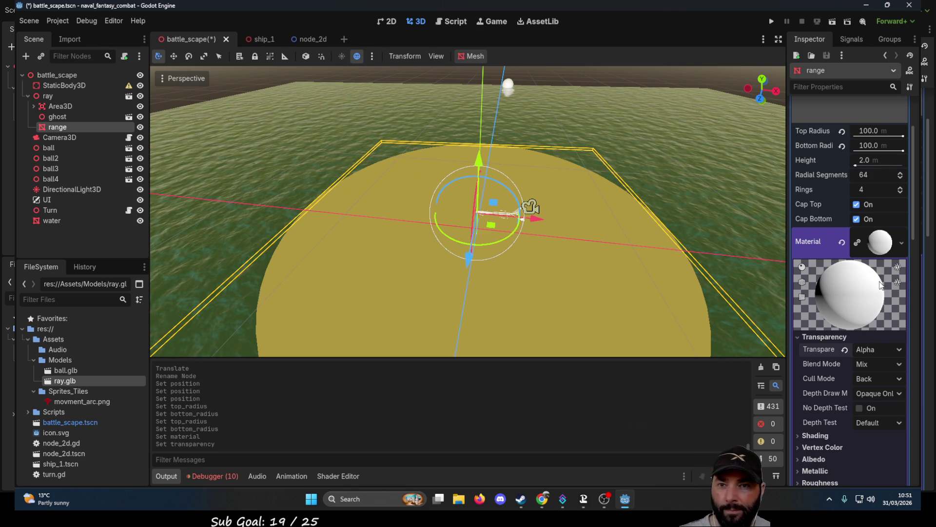
scroll(873, 303, down, 12)
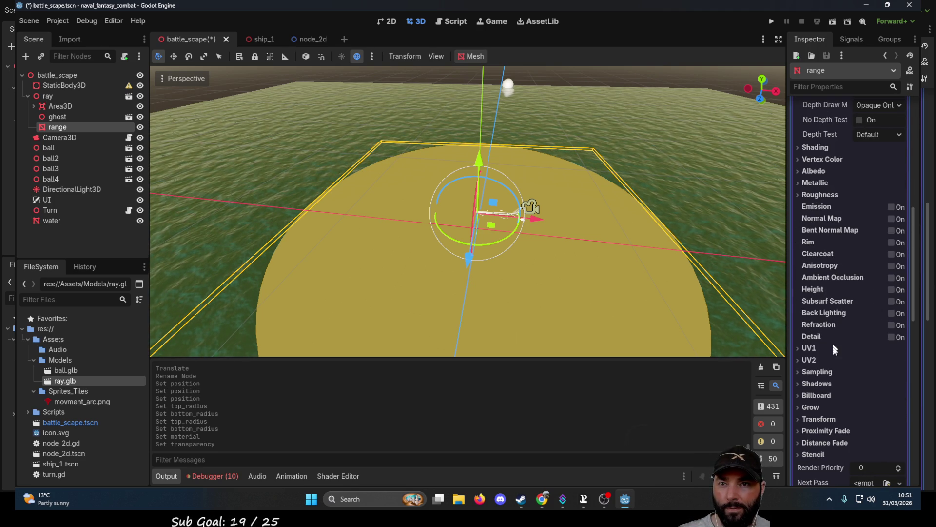
scroll(833, 351, down, 2)
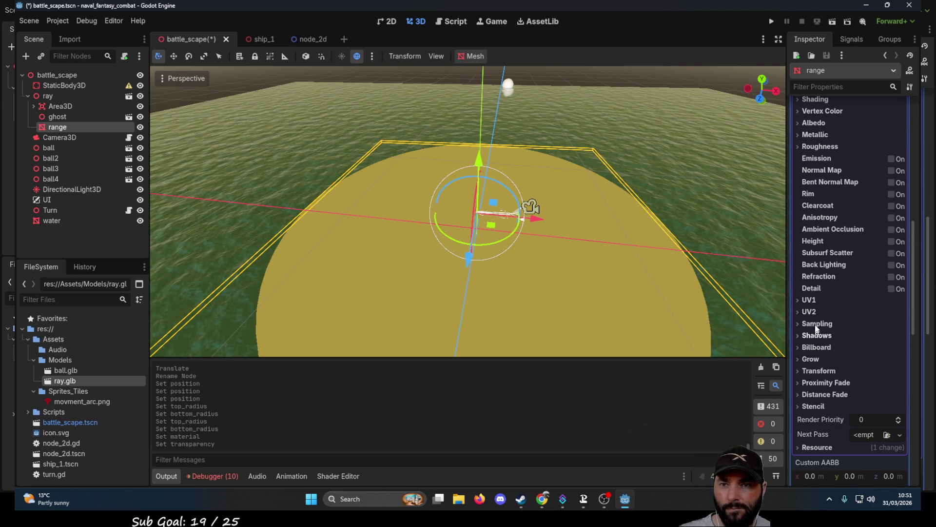
scroll(830, 393, down, 4)
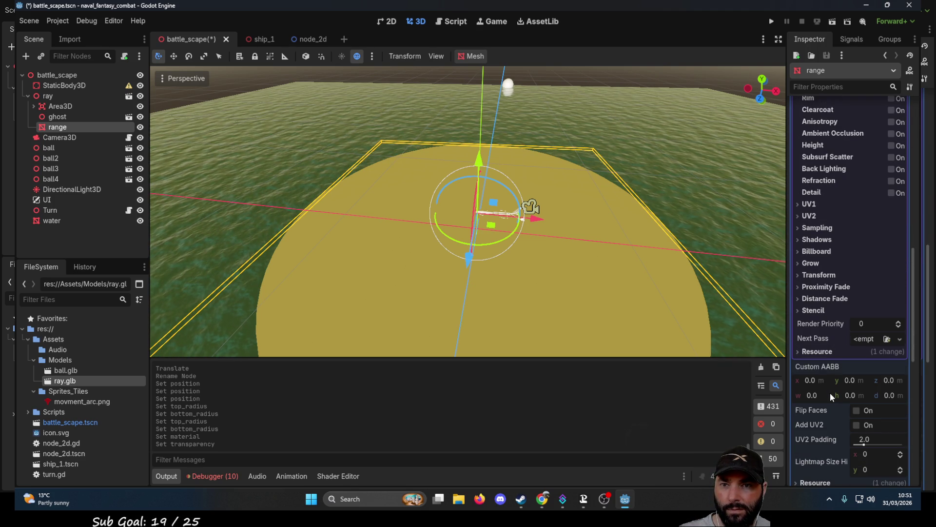
scroll(830, 393, down, 6)
scroll(834, 385, up, 18)
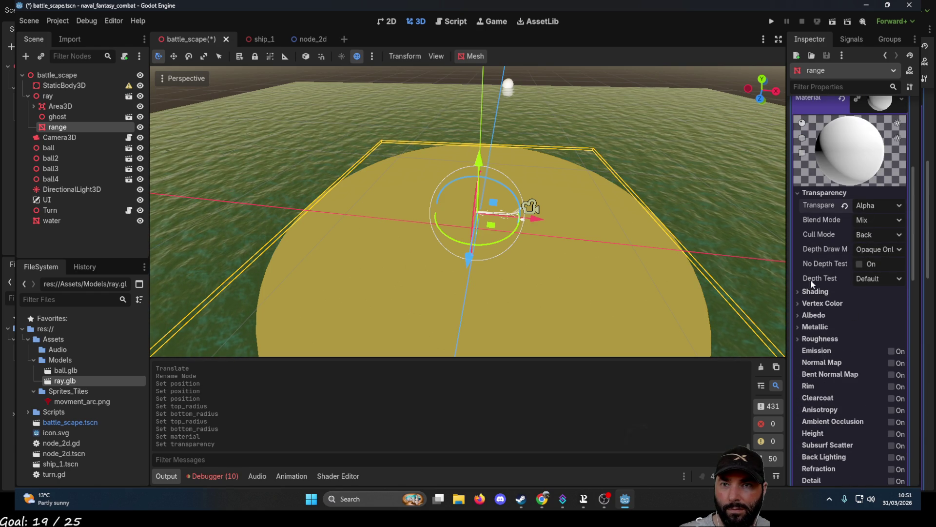
click(801, 291)
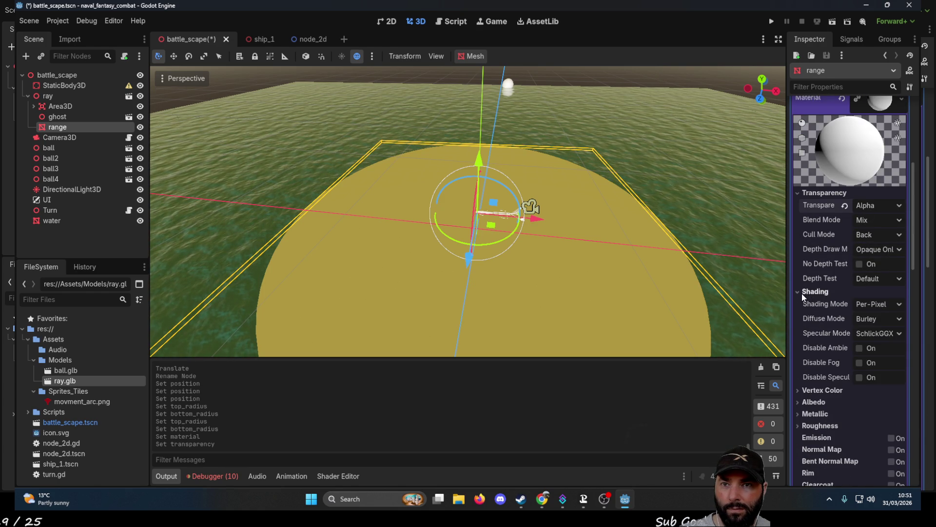
click(800, 293)
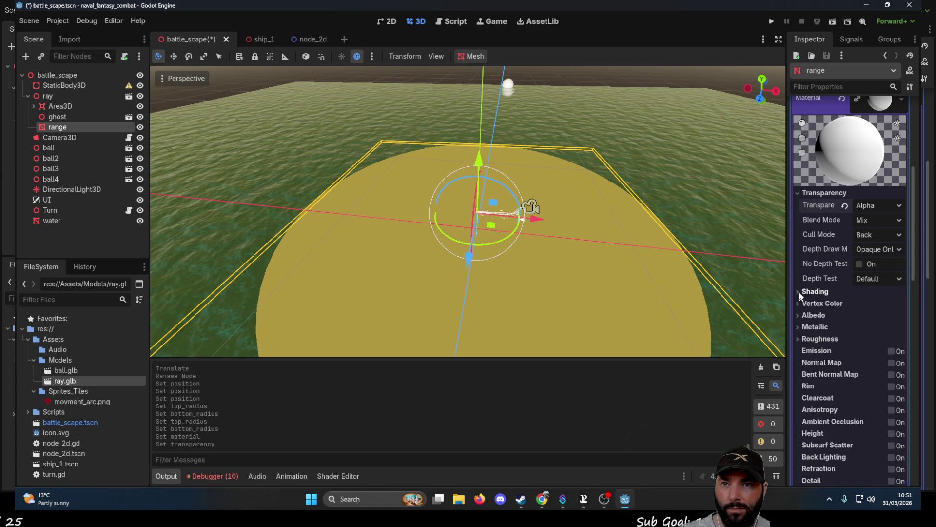
click(880, 205)
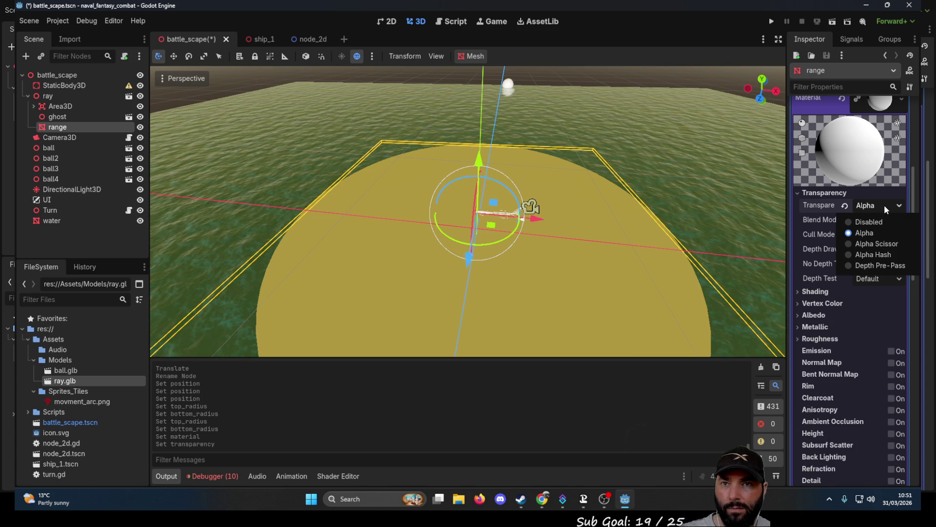
click(884, 205)
scroll(873, 166, up, 2)
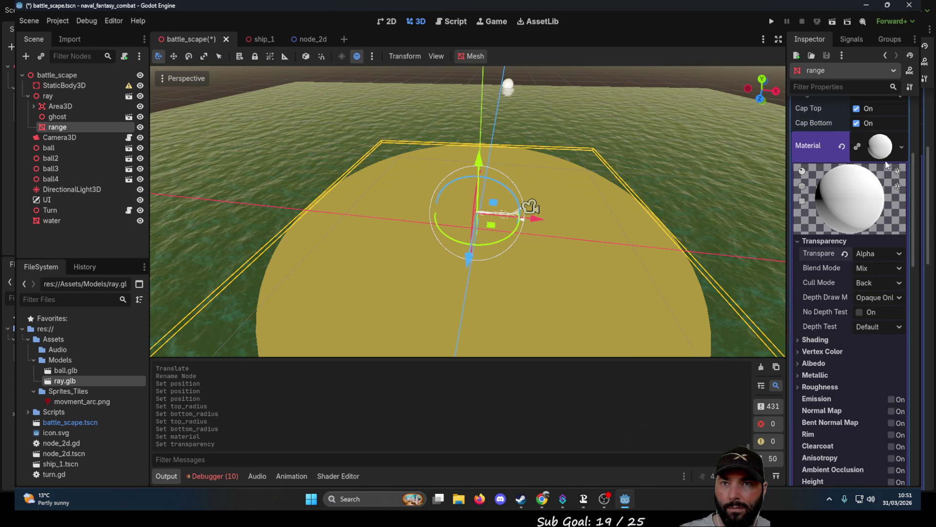
click(887, 148)
click(887, 149)
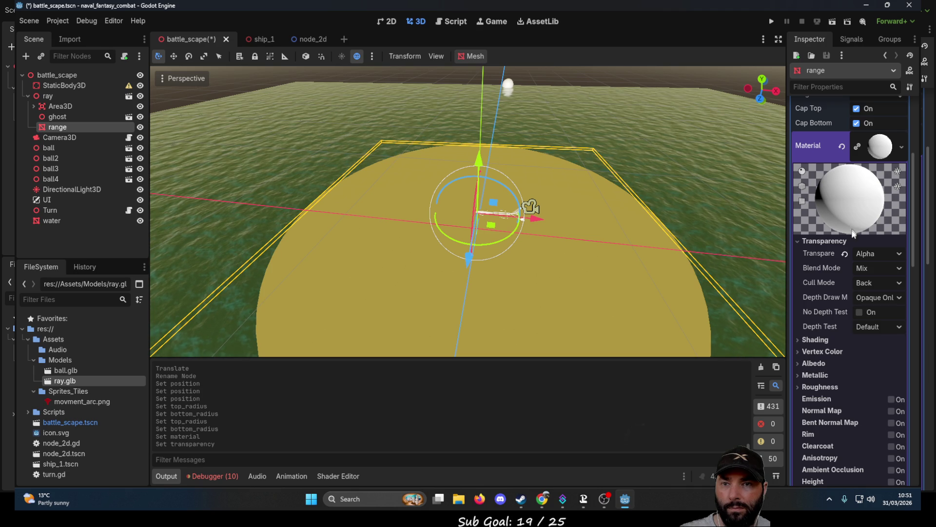
scroll(839, 361, down, 4)
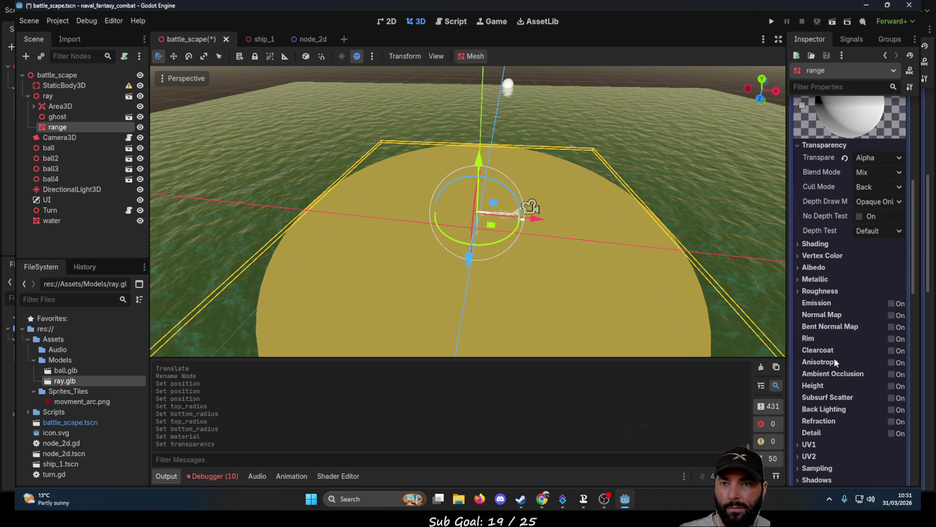
Try roughness 0.88, nudge the range disc along Y, then revert roughness to 1.0
click(797, 291)
drag(901, 309, 870, 311)
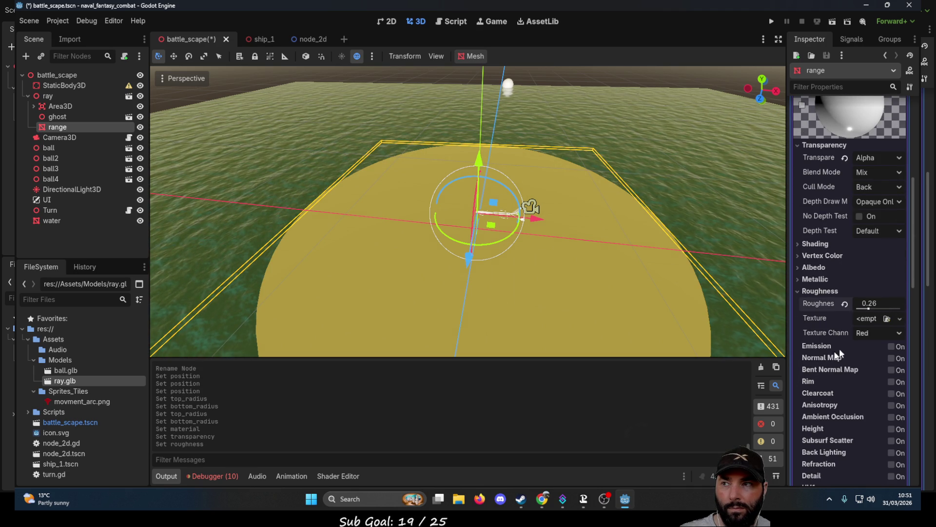
mouse_move(692, 292)
mouse_down()
mouse_move(660, 204)
mouse_move(693, 207)
mouse_up()
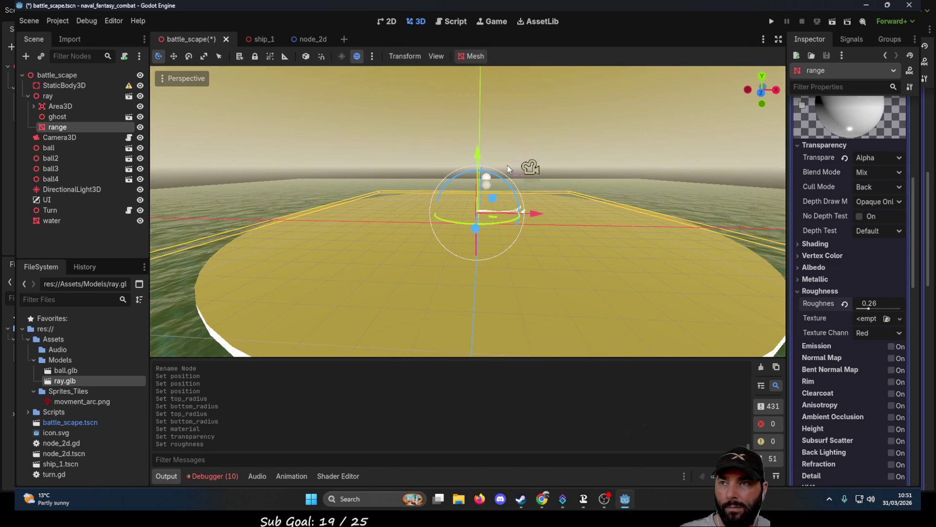
drag(478, 151, 476, 170)
mouse_move(617, 128)
mouse_down()
mouse_move(642, 212)
mouse_move(634, 146)
mouse_move(619, 184)
mouse_up()
drag(479, 172, 479, 168)
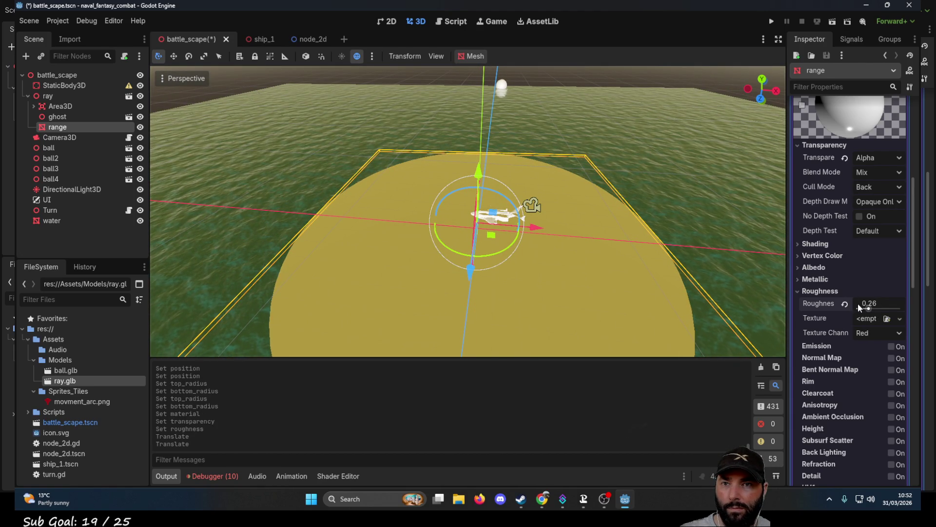
click(845, 304)
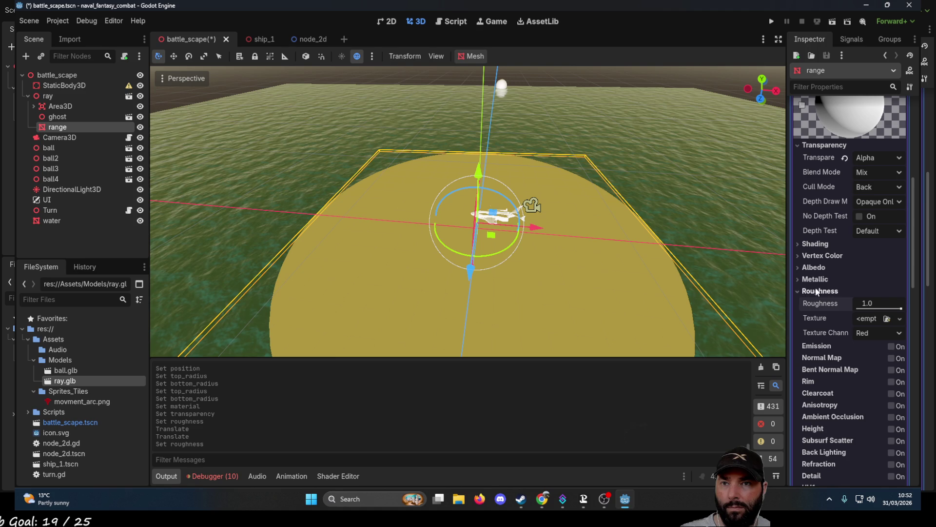
Change the range disc's albedo colour to translucent green, alpha about 151
click(797, 291)
click(812, 267)
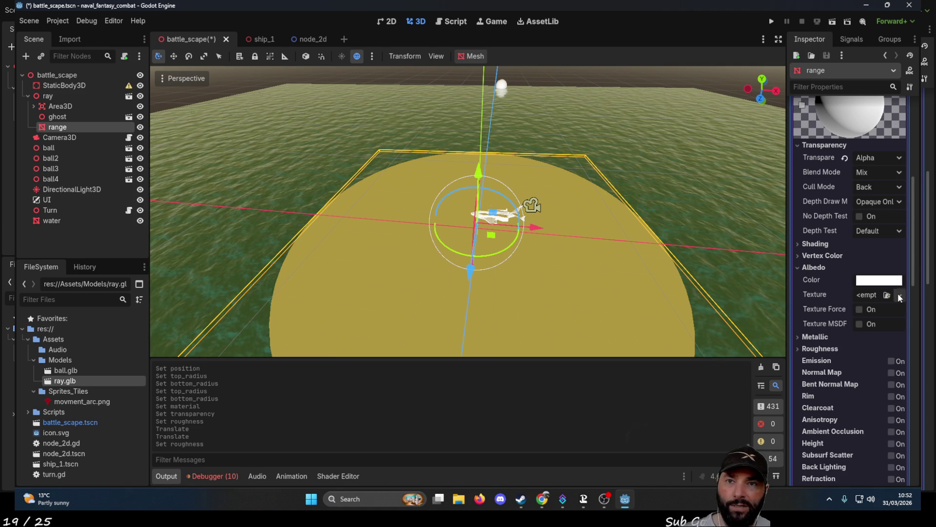
click(887, 282)
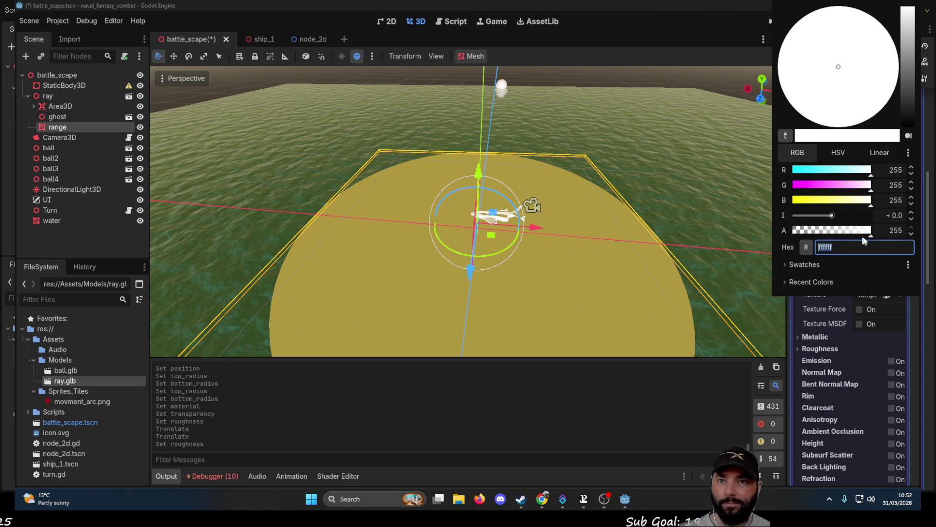
drag(871, 237, 840, 237)
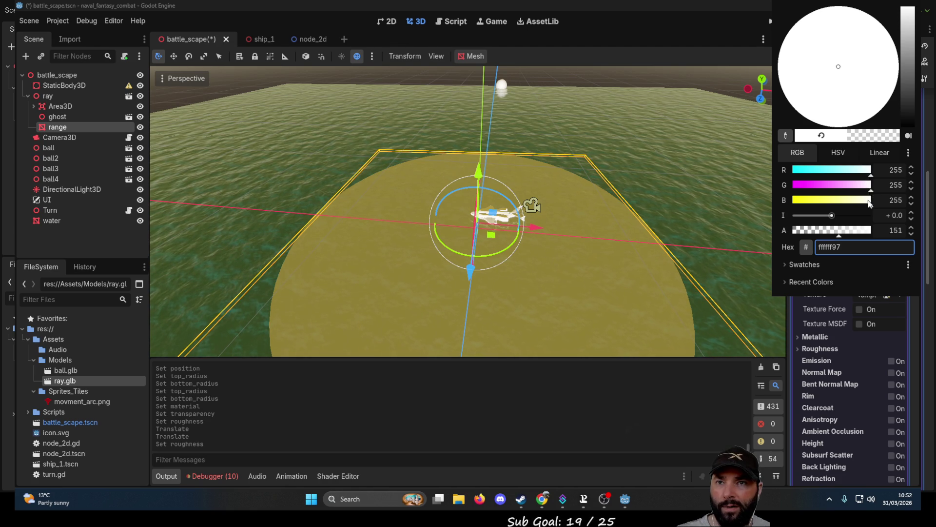
drag(869, 187, 779, 195)
mouse_move(869, 203)
mouse_down()
mouse_move(820, 203)
mouse_move(876, 204)
mouse_move(876, 187)
mouse_move(791, 204)
mouse_up()
click(863, 171)
drag(865, 172, 785, 174)
click(648, 132)
mouse_move(649, 132)
mouse_down()
mouse_move(644, 161)
mouse_move(628, 116)
mouse_move(655, 68)
mouse_move(645, 180)
mouse_up()
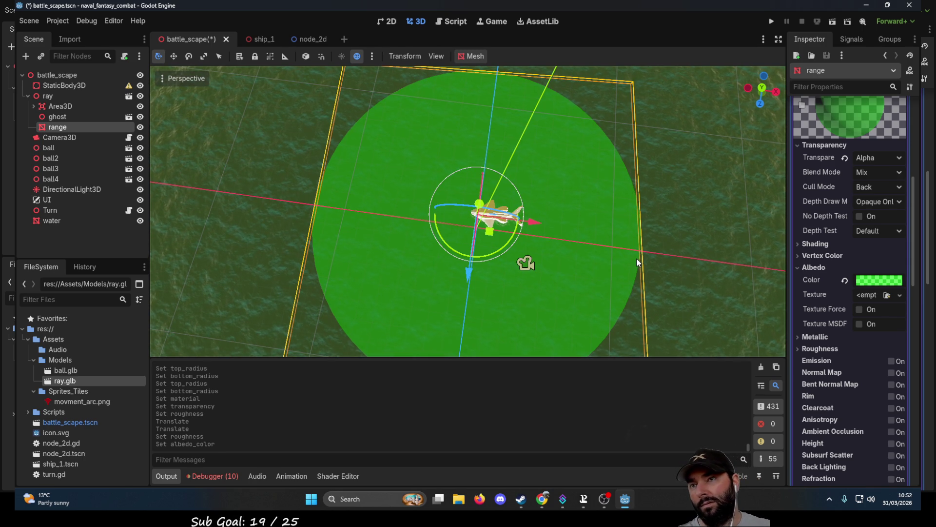
mouse_move(678, 244)
mouse_down()
mouse_move(657, 142)
mouse_move(502, 147)
mouse_move(502, 180)
mouse_move(546, 213)
mouse_up()
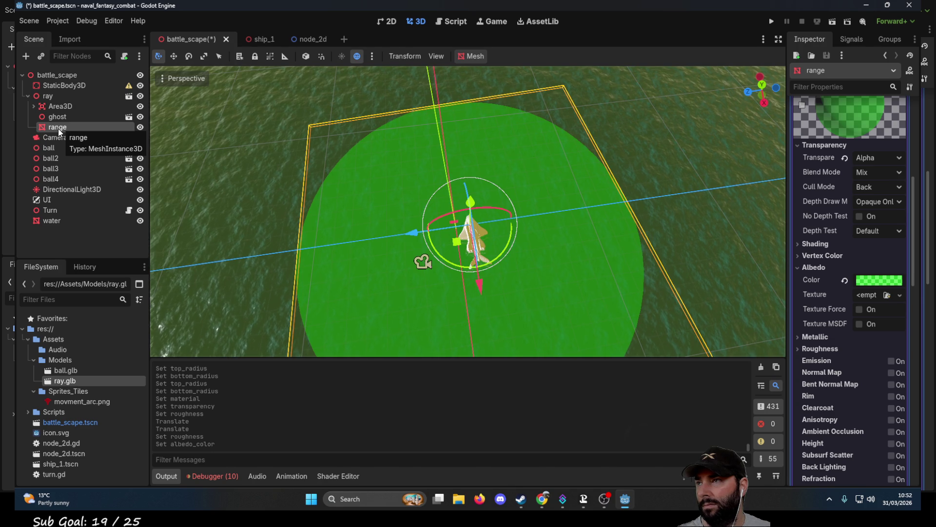
Add a MeshInstance3D child under range and name it left_restrict
right_click(59, 130)
click(86, 153)
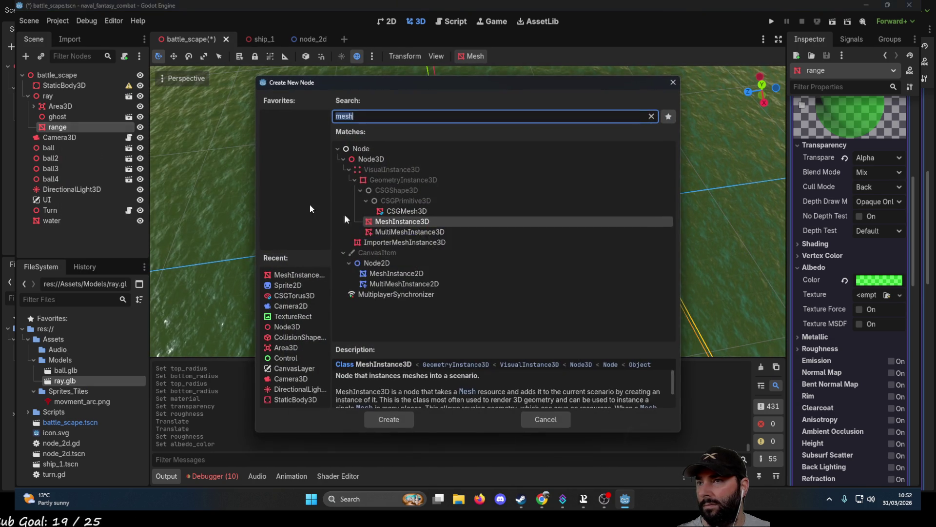
click(401, 415)
double_click(72, 134)
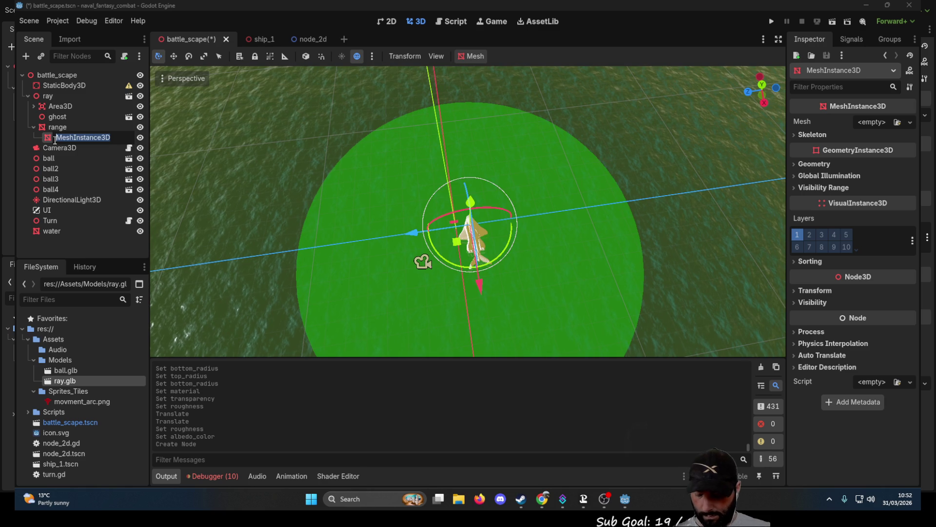
text(re)
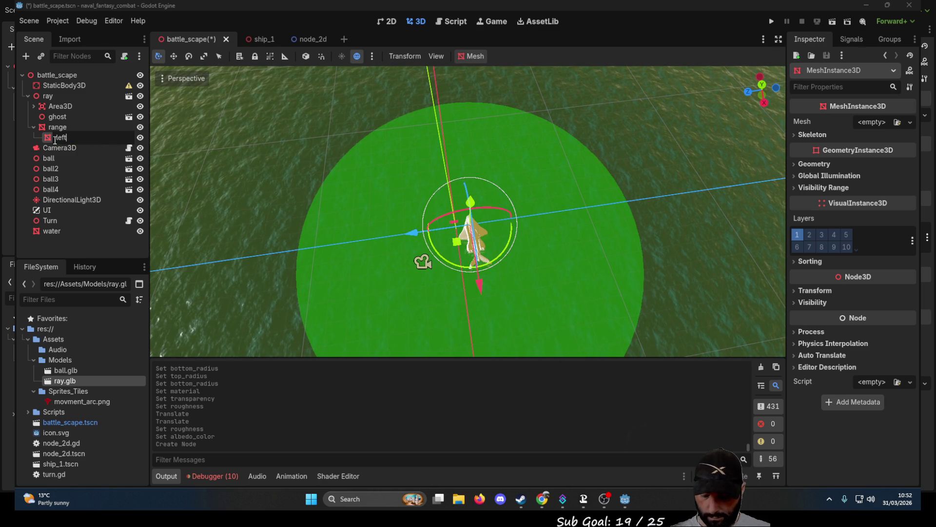
text(restr)
text(ict)
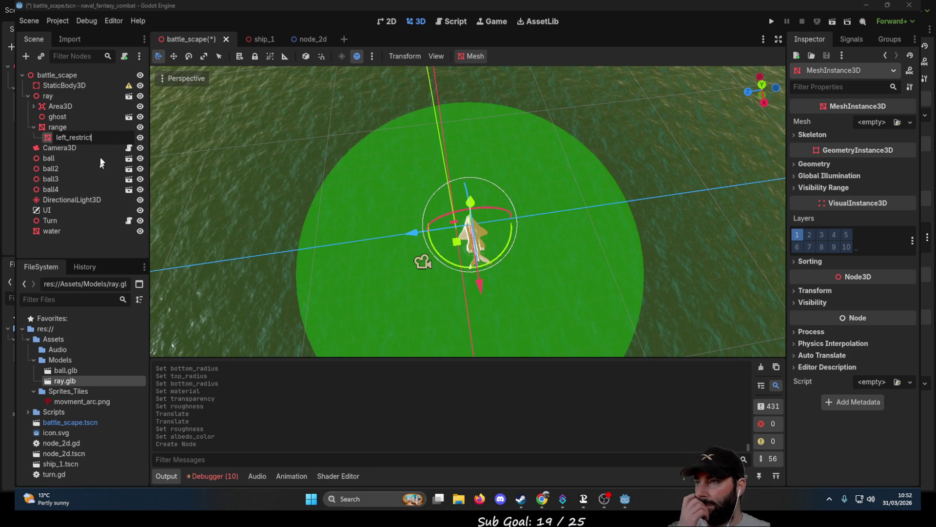
key(Return)
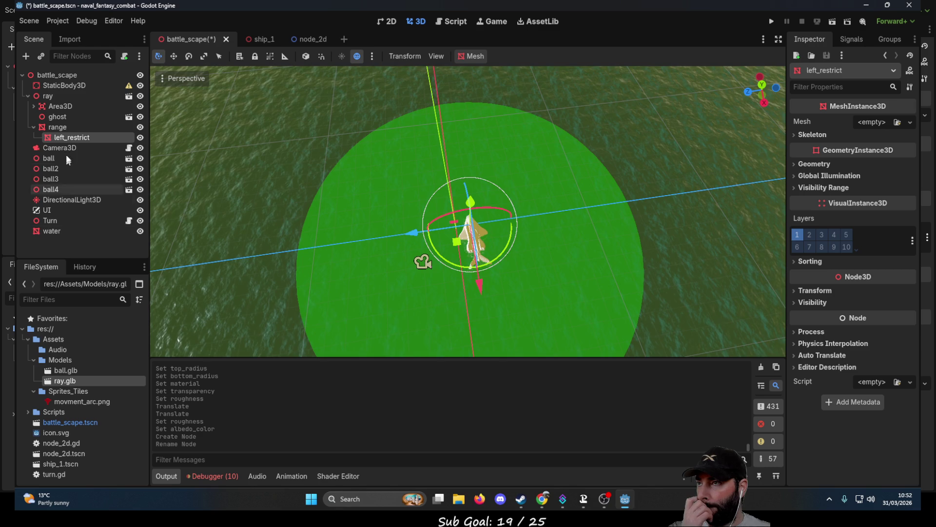
Paste a copy of range under range and delete both extra left_restrict nodes
click(59, 127)
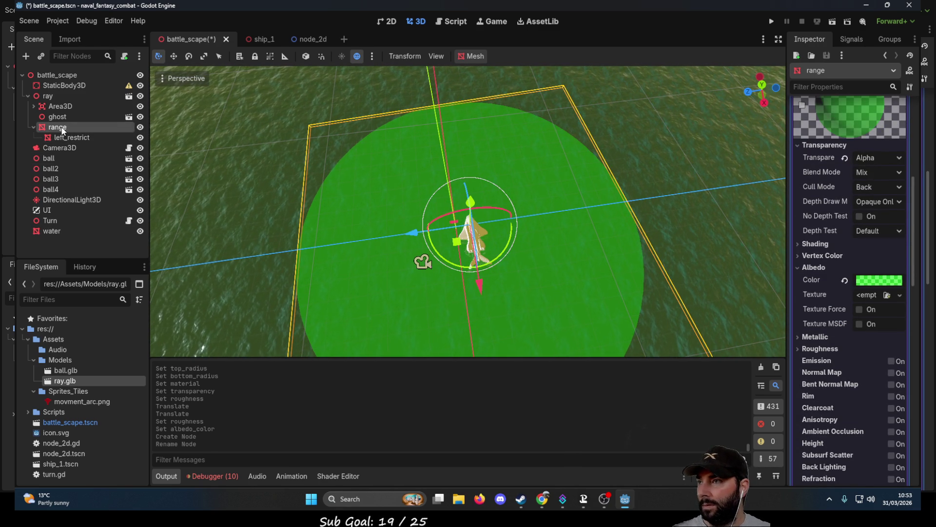
key(ctrl+v)
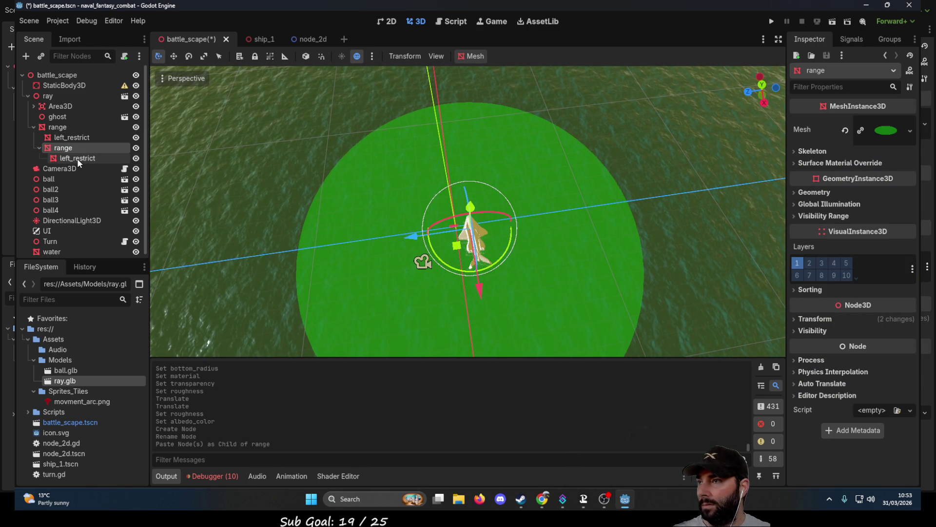
click(76, 159)
key(Delete)
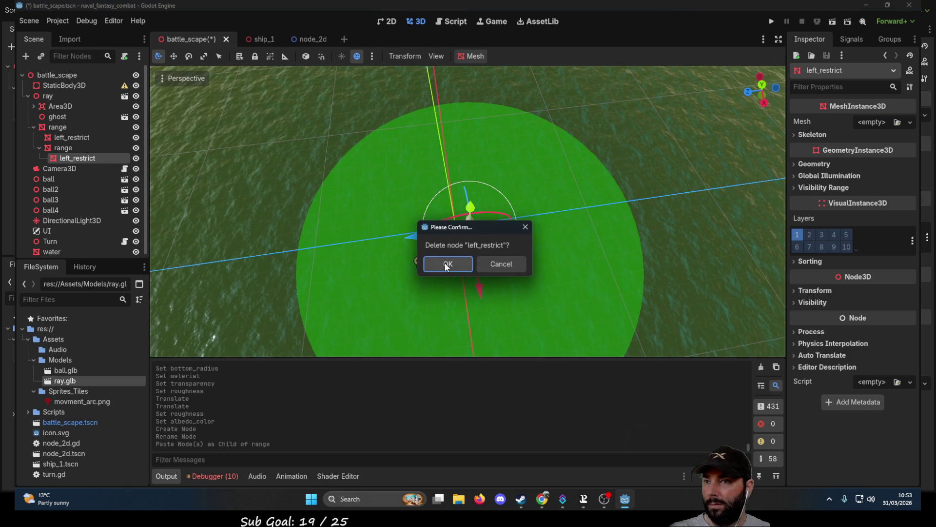
click(445, 265)
click(70, 138)
key(Delete)
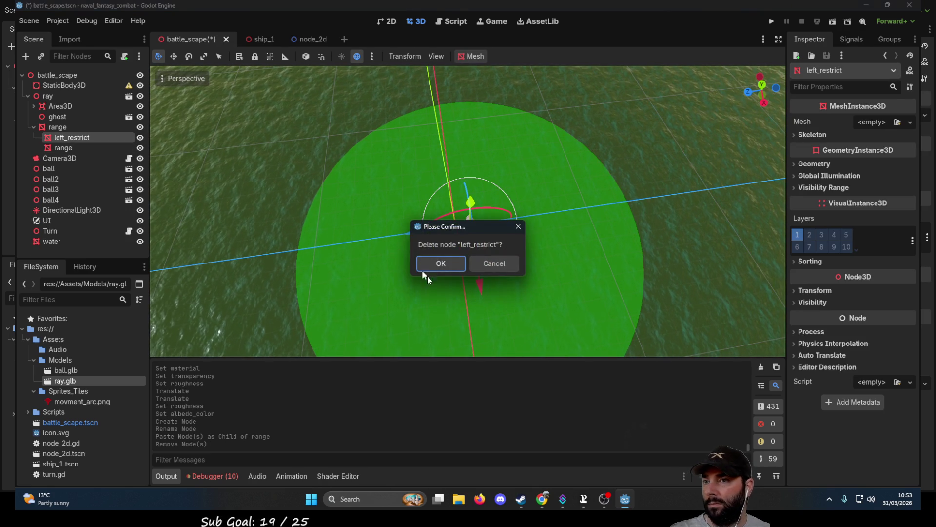
click(444, 263)
Rename the copied range child to left_restrict
click(61, 138)
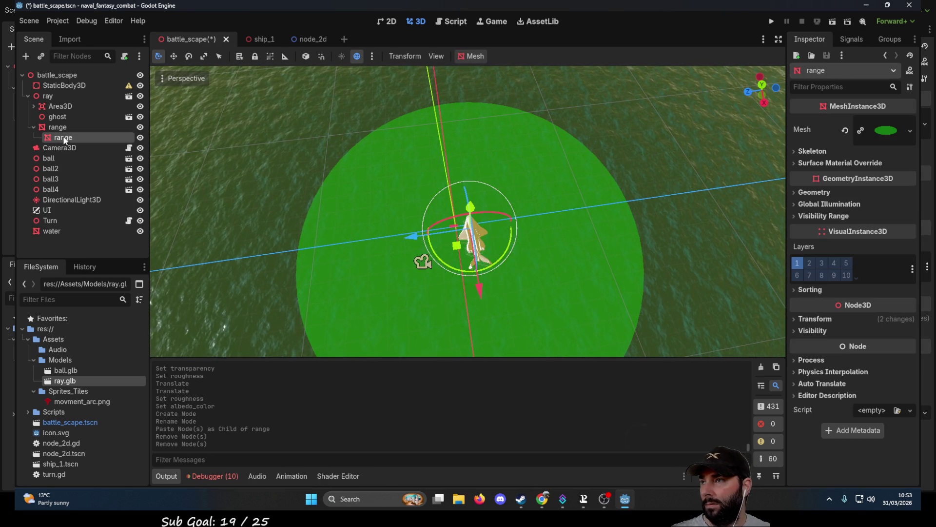
text(left_res)
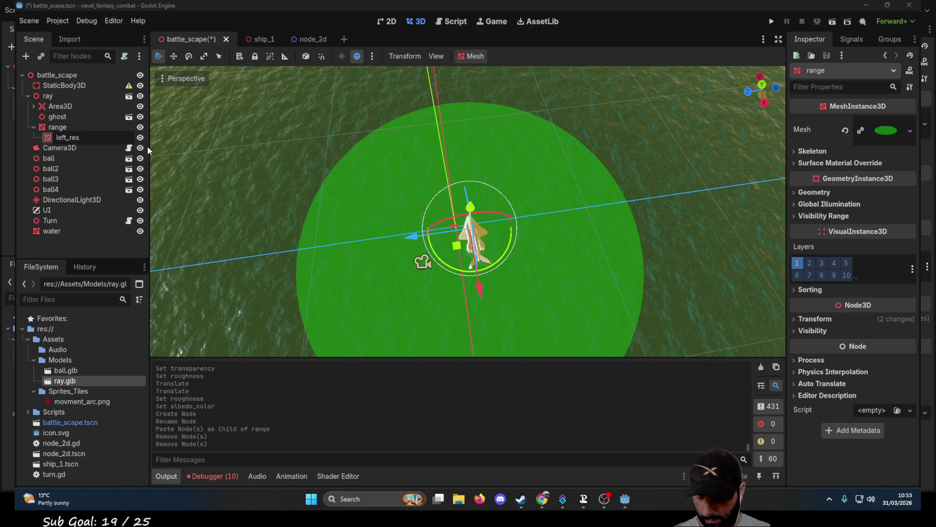
text(trict)
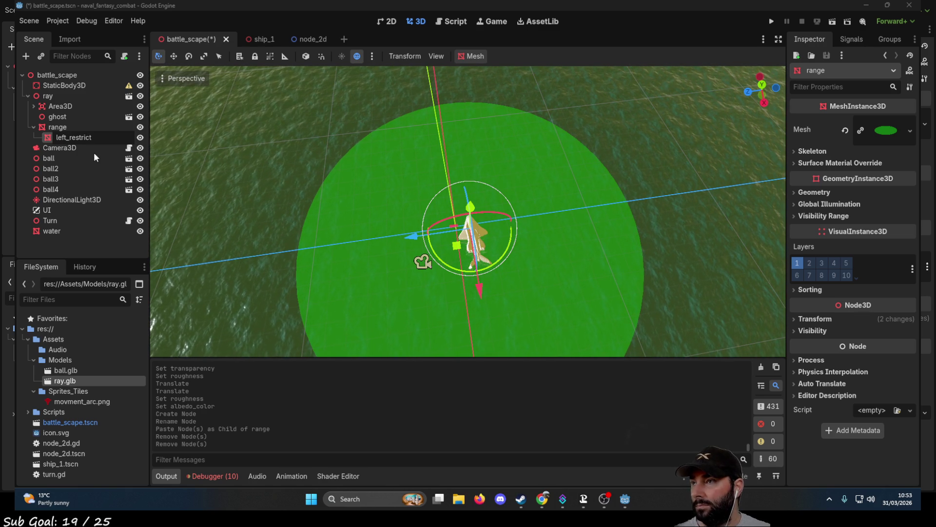
click(77, 138)
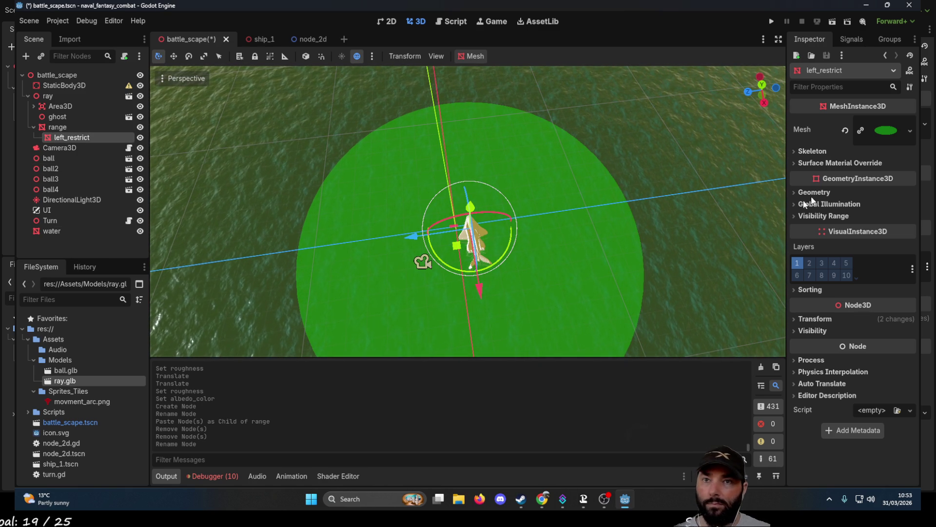
Change left_restrict's albedo colour to red
click(885, 131)
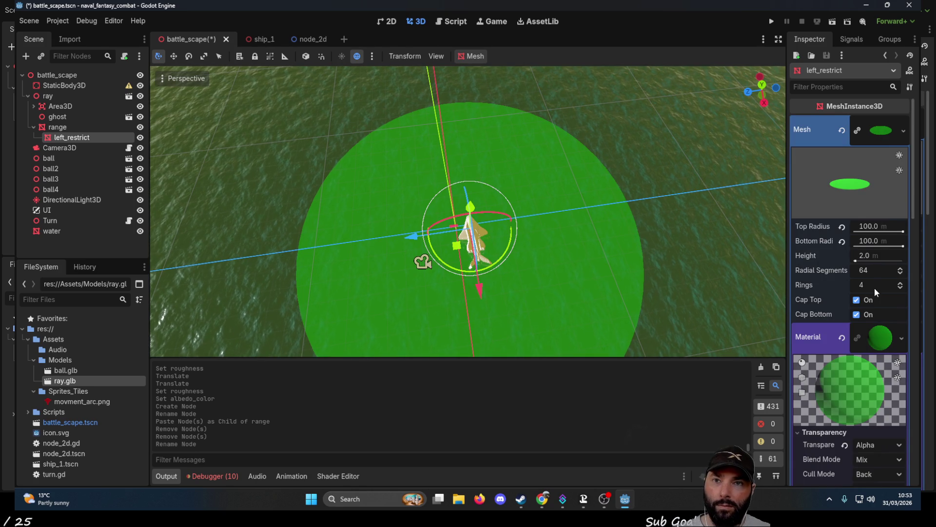
scroll(867, 278, down, 5)
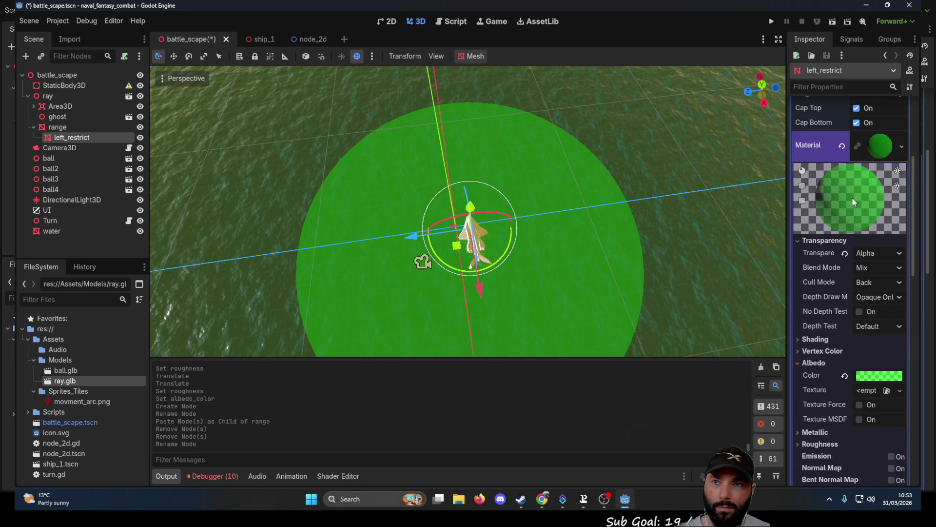
click(892, 376)
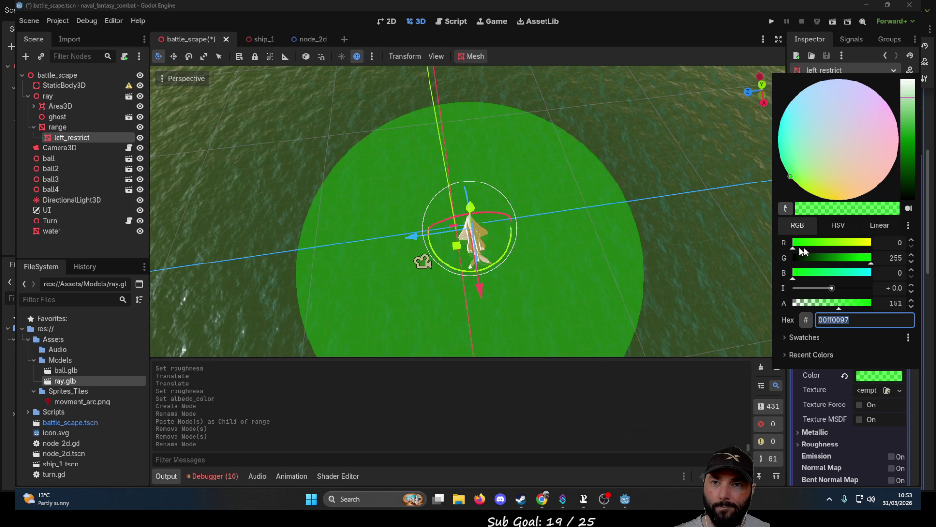
mouse_move(795, 243)
mouse_down()
mouse_move(873, 242)
mouse_move(793, 263)
mouse_up()
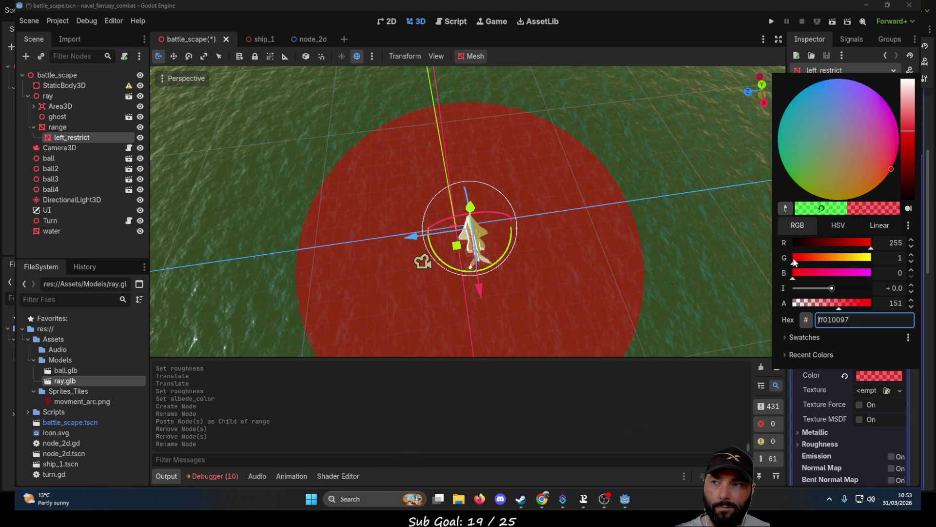
click(732, 146)
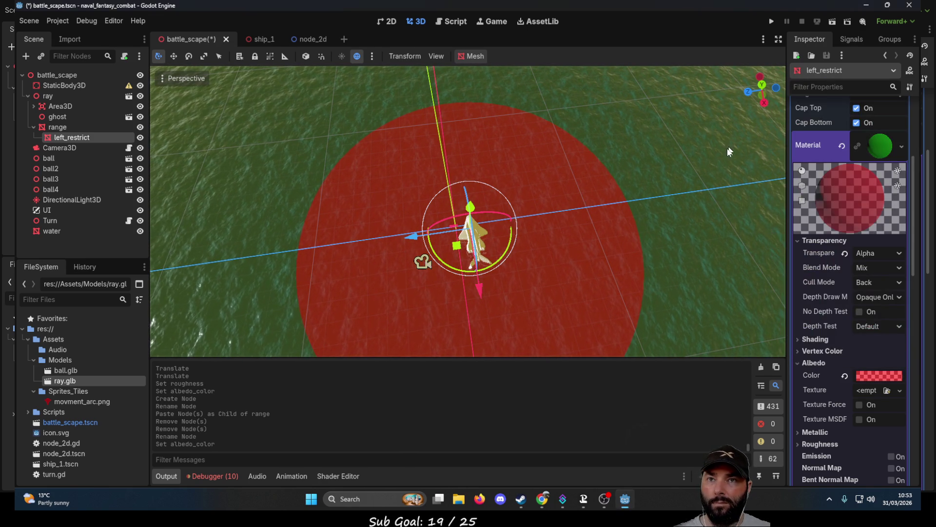
Set left_restrict's cylinder top and bottom radius to 50 m
scroll(872, 196, up, 5)
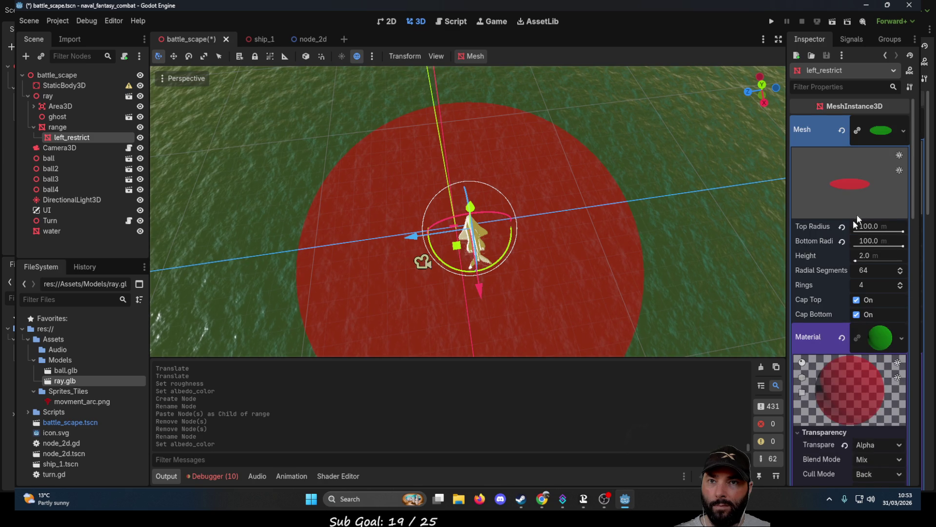
click(875, 229)
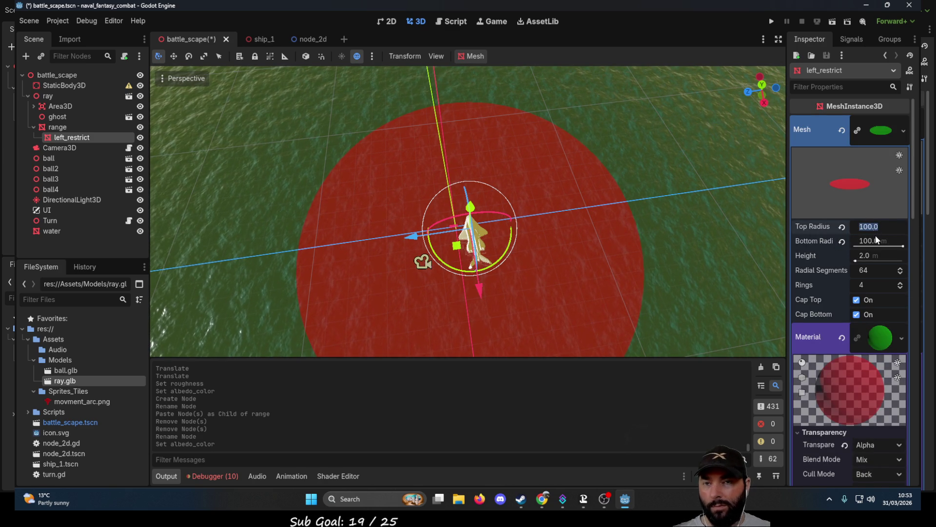
text(50)
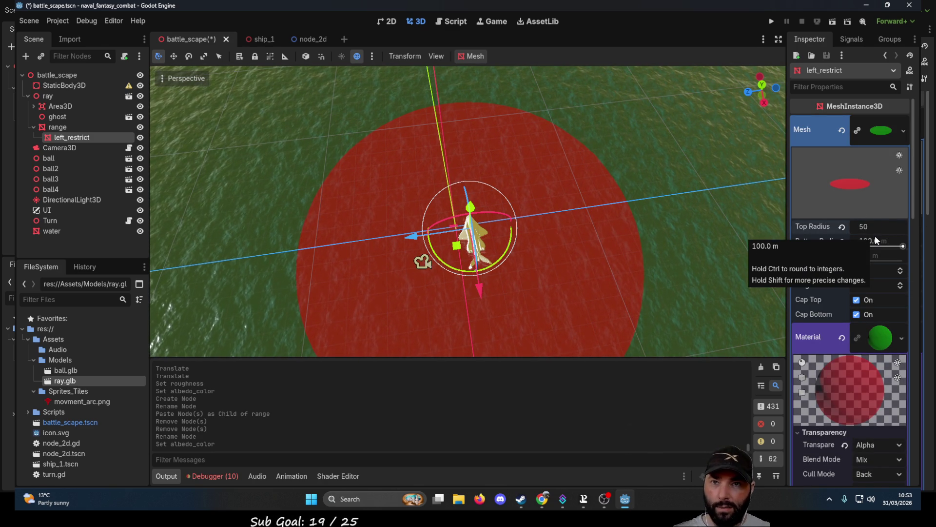
click(870, 242)
text(50)
key(Return)
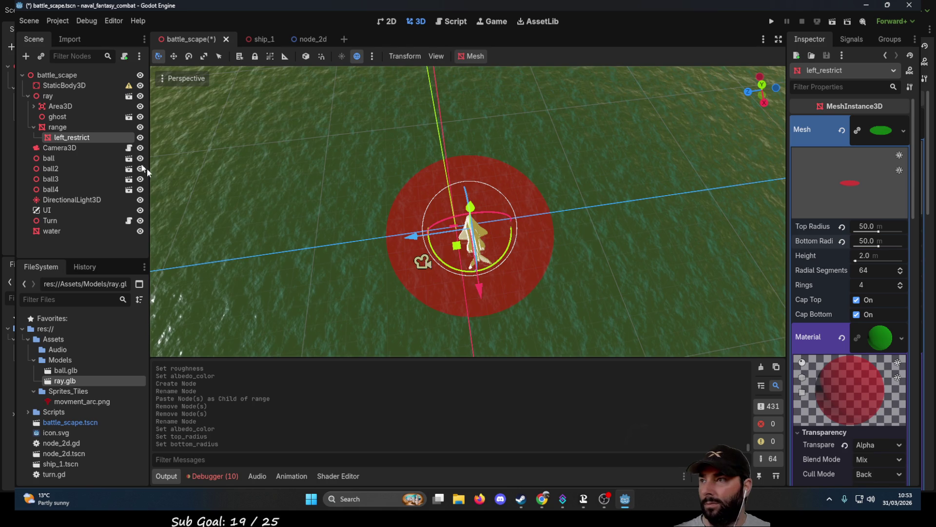
Compare the range and left_restrict node settings, ending with range selected
click(68, 127)
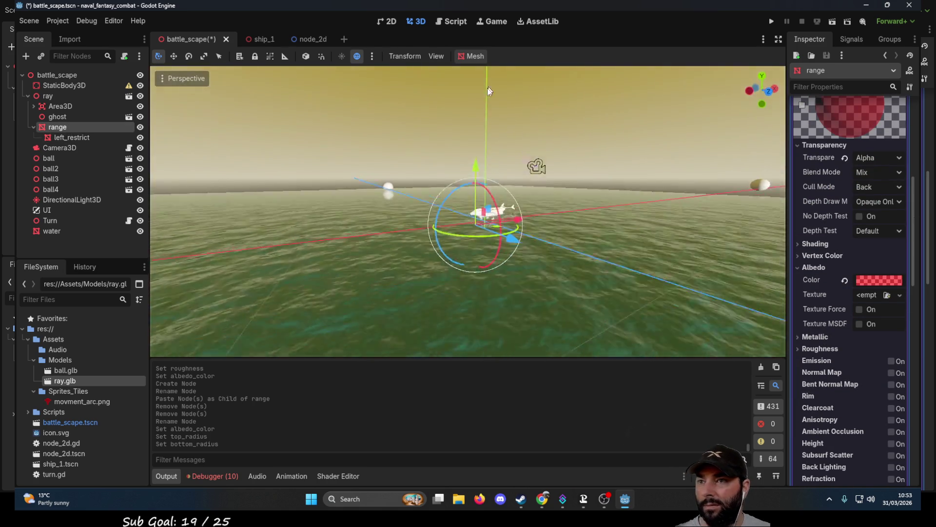
drag(489, 91, 487, 127)
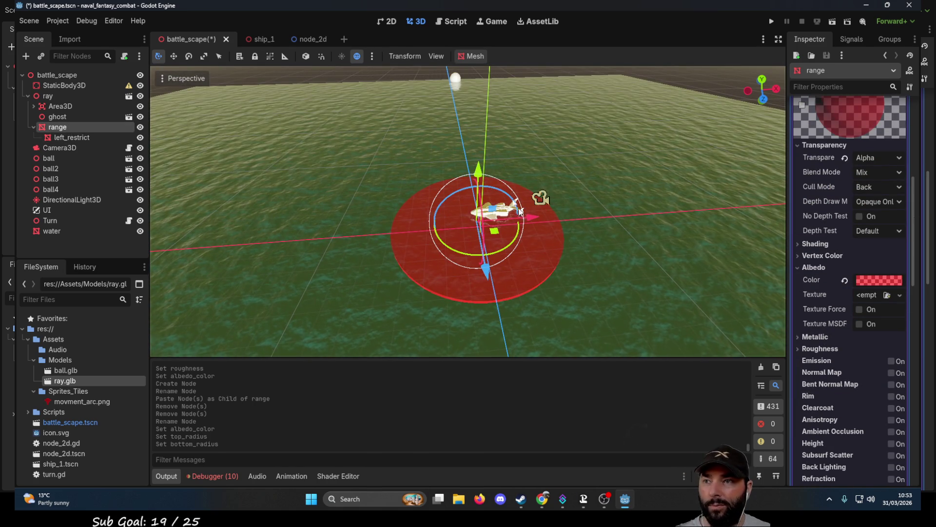
click(71, 138)
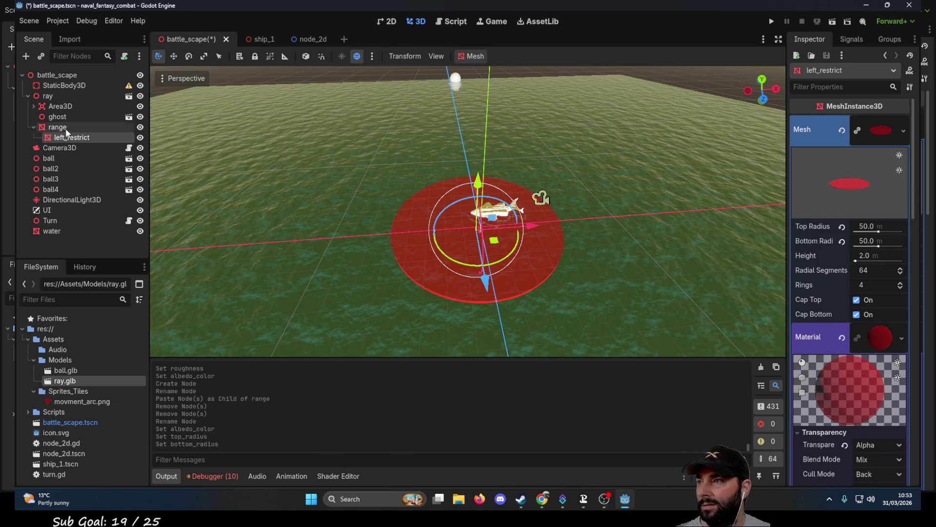
click(63, 128)
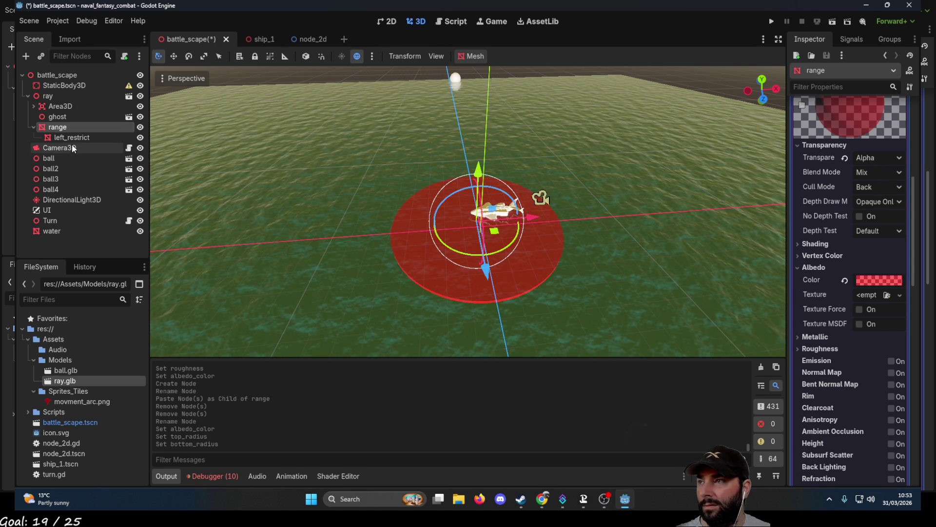
click(71, 137)
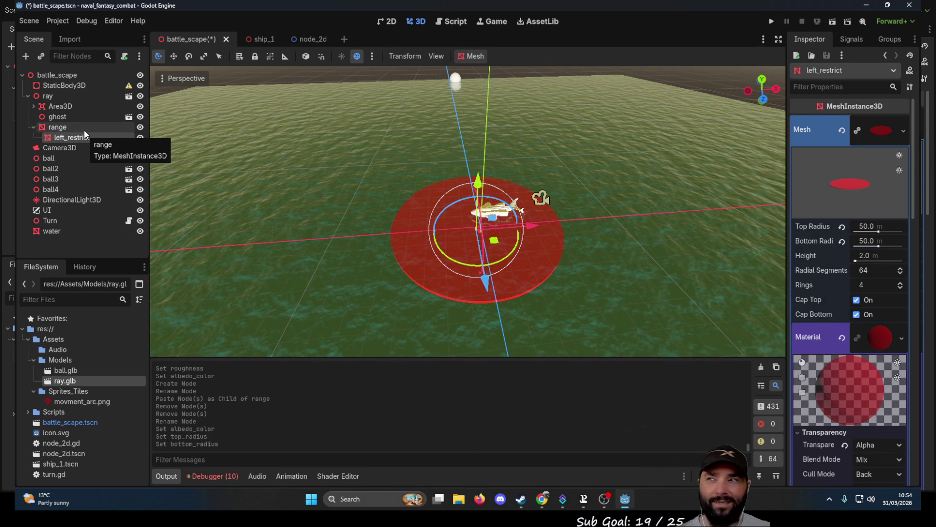
click(49, 128)
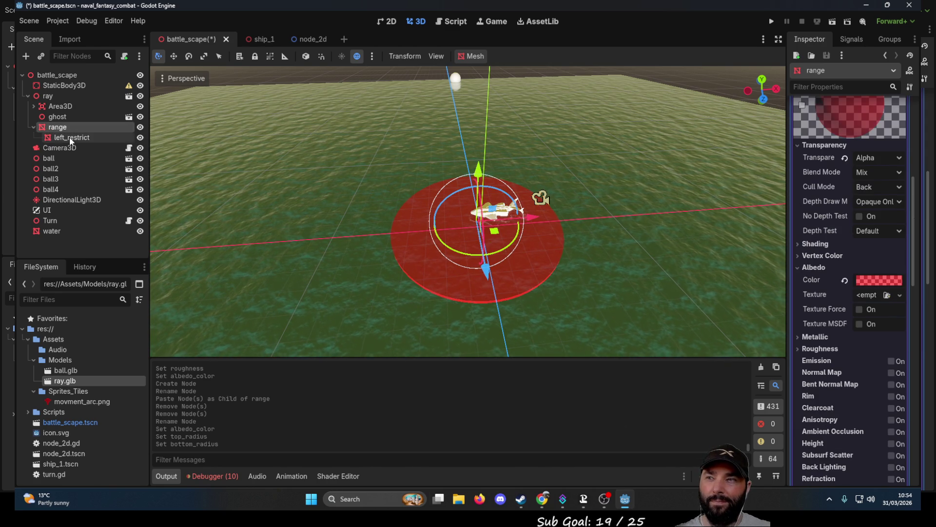
click(69, 137)
click(66, 129)
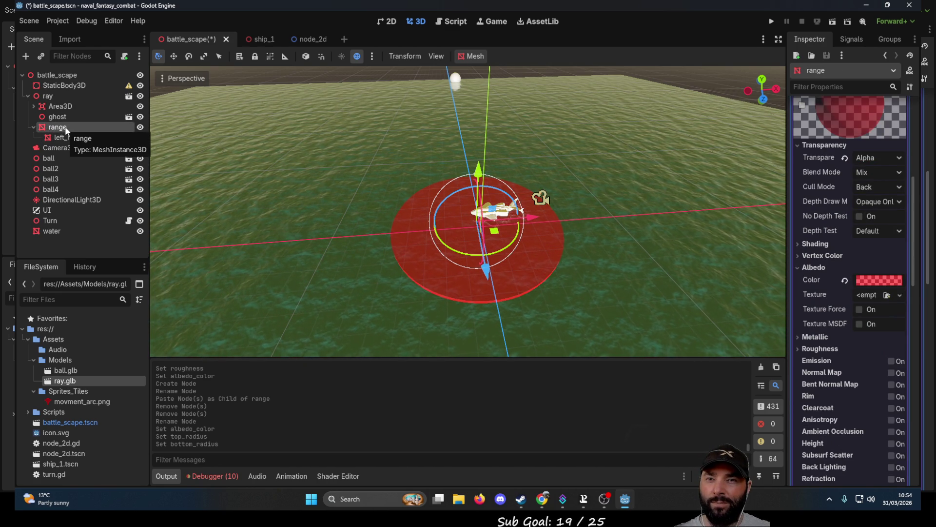
Set range's albedo colour back to translucent green 00ff0097
click(885, 281)
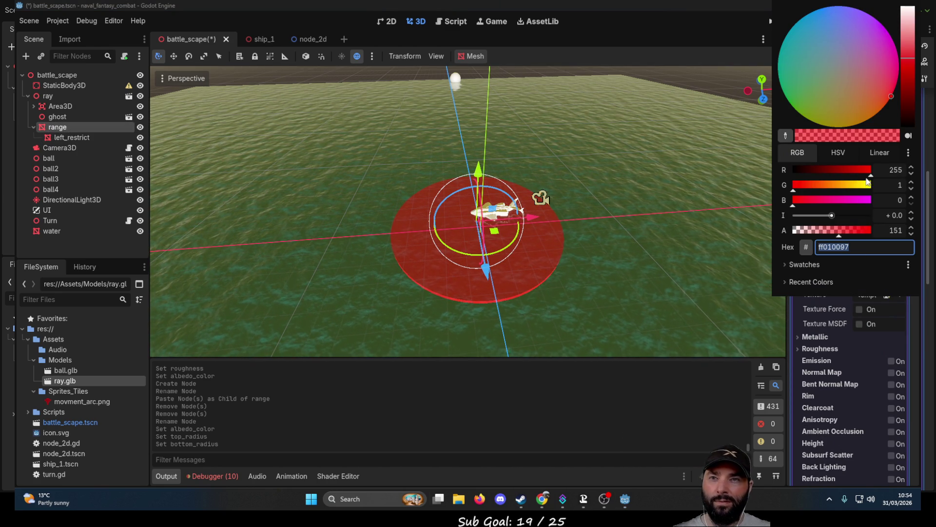
mouse_move(798, 185)
mouse_down()
mouse_move(871, 192)
mouse_move(791, 170)
mouse_up()
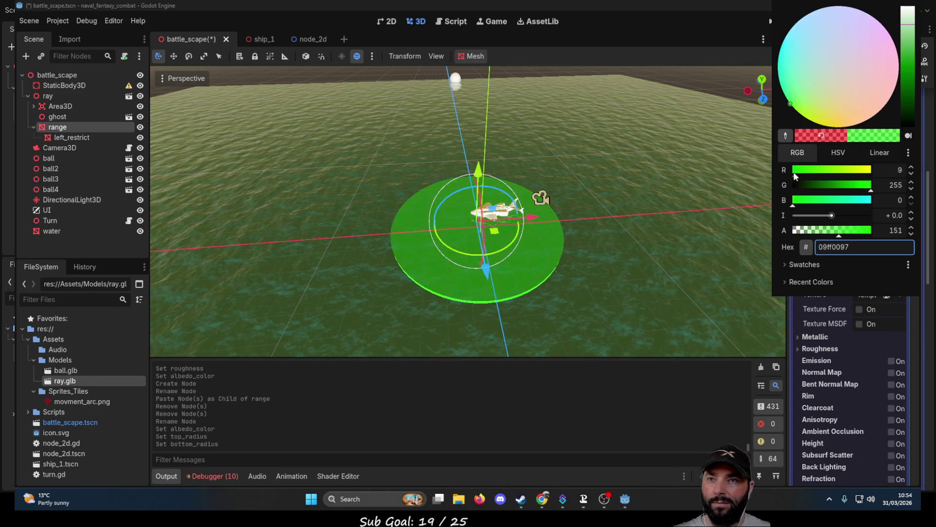
click(69, 138)
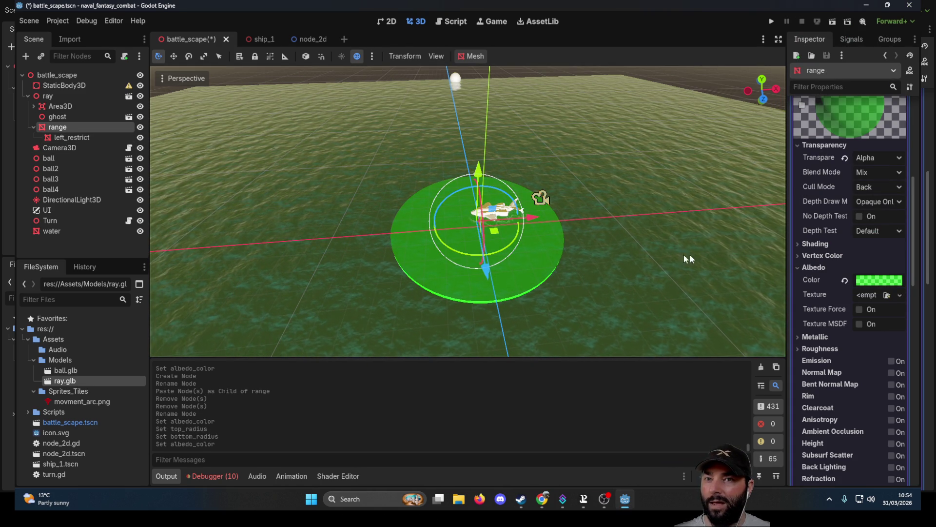
scroll(850, 290, up, 3)
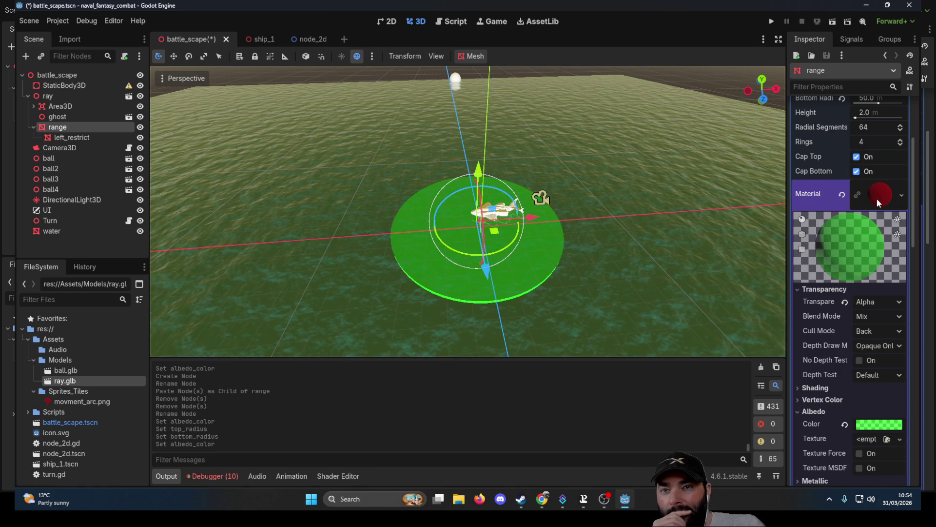
click(78, 138)
Give left_restrict's mesh a fresh StandardMaterial3D, then reselect range
click(72, 126)
click(80, 137)
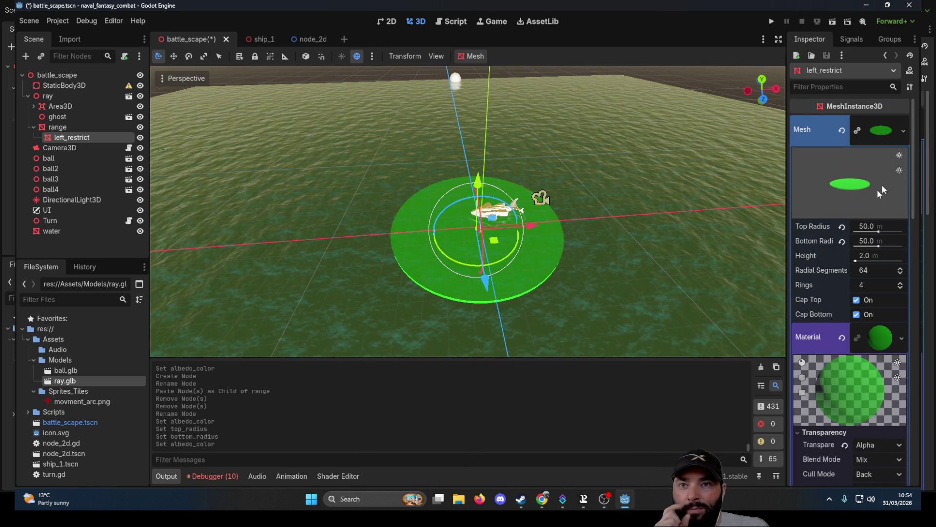
click(904, 131)
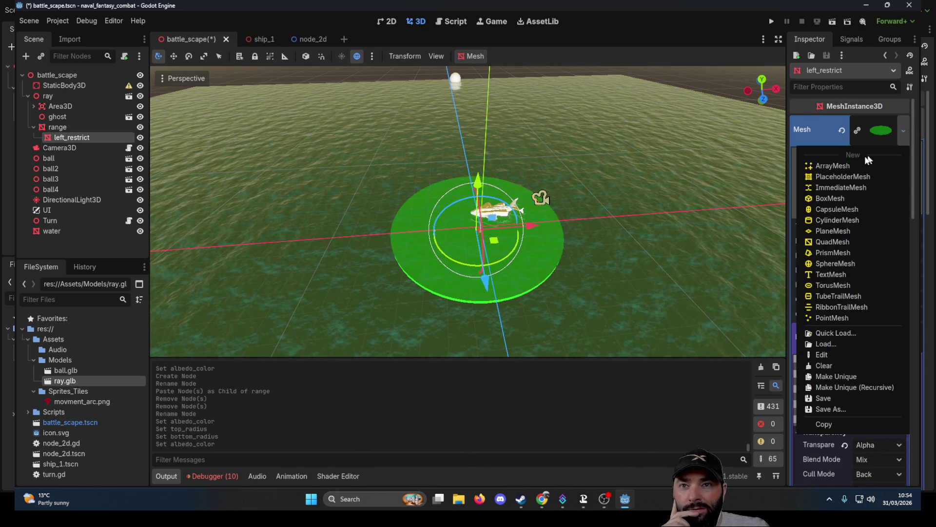
click(904, 131)
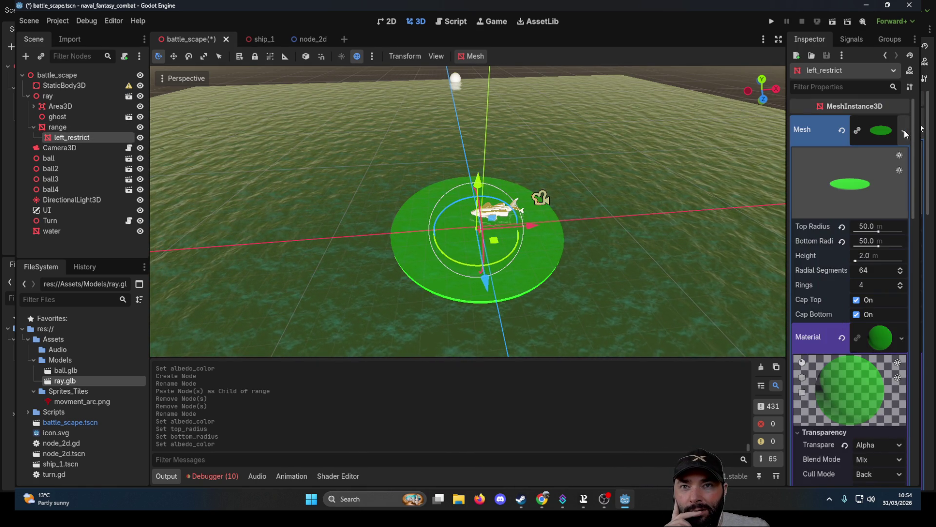
click(901, 346)
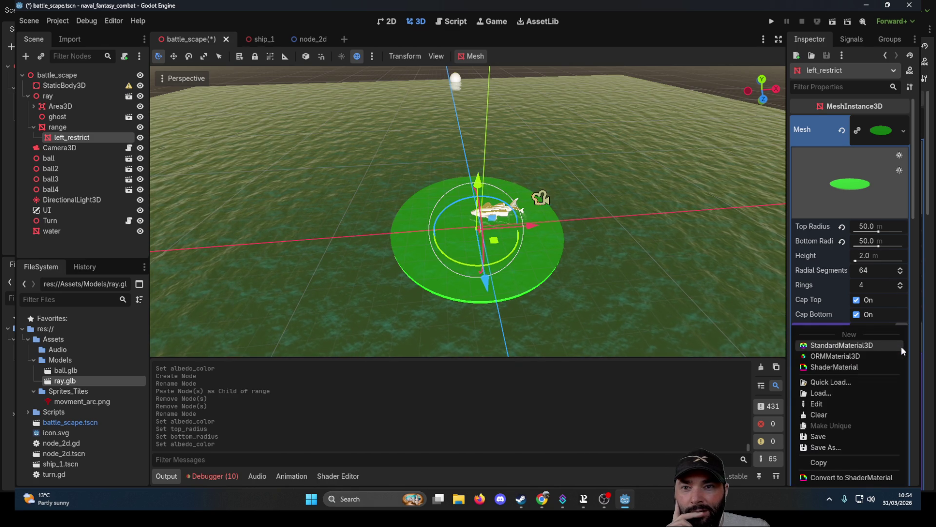
click(851, 344)
mouse_move(637, 282)
mouse_down()
mouse_move(629, 205)
mouse_move(627, 218)
mouse_up()
click(63, 128)
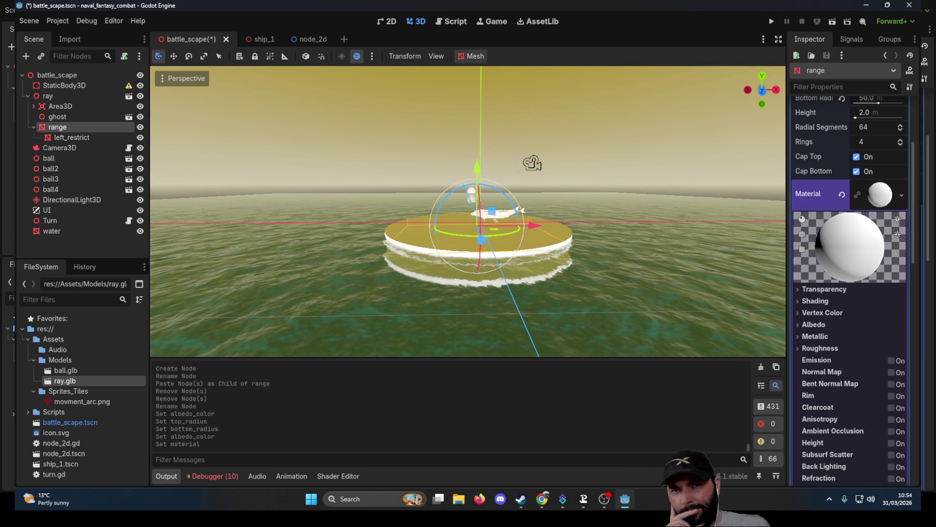
Set range's material albedo to opaque bright green 00df00
click(798, 325)
click(888, 338)
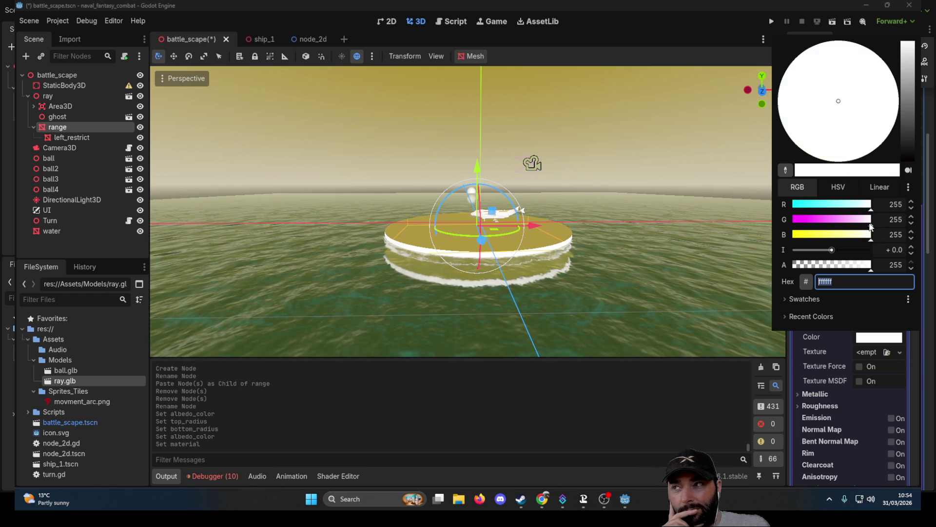
drag(871, 226, 795, 220)
drag(867, 236, 780, 237)
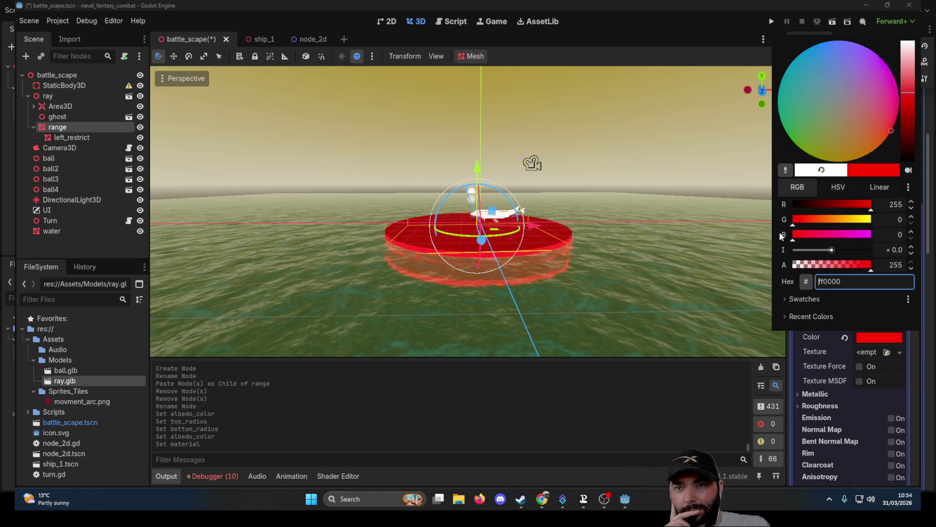
mouse_move(871, 210)
mouse_down()
mouse_move(792, 212)
mouse_move(862, 225)
mouse_up()
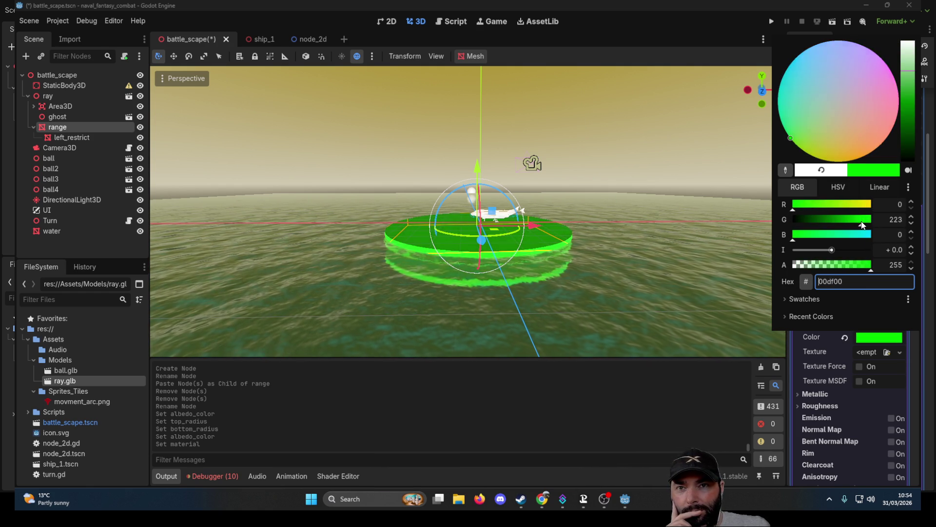
click(727, 272)
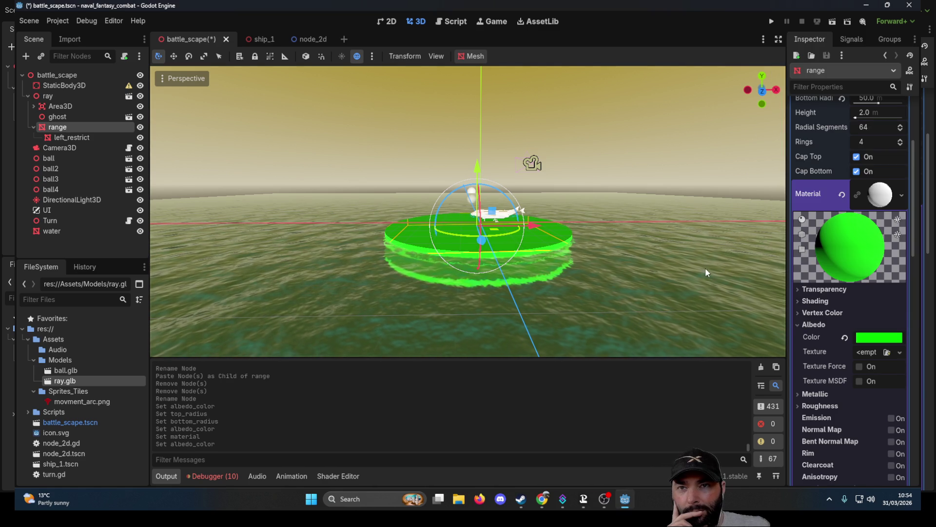
click(75, 137)
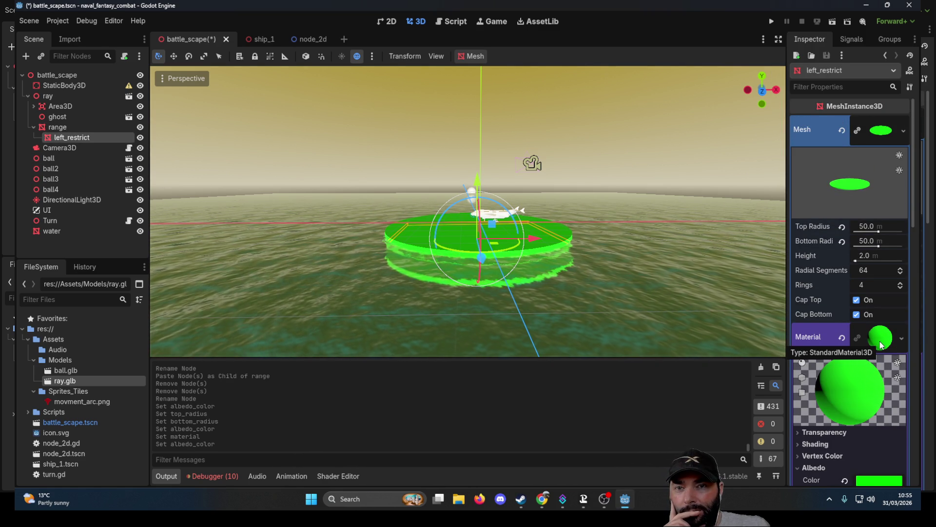
Lower left_restrict's albedo alpha to 149, making its green (00ff0095) translucent
click(900, 338)
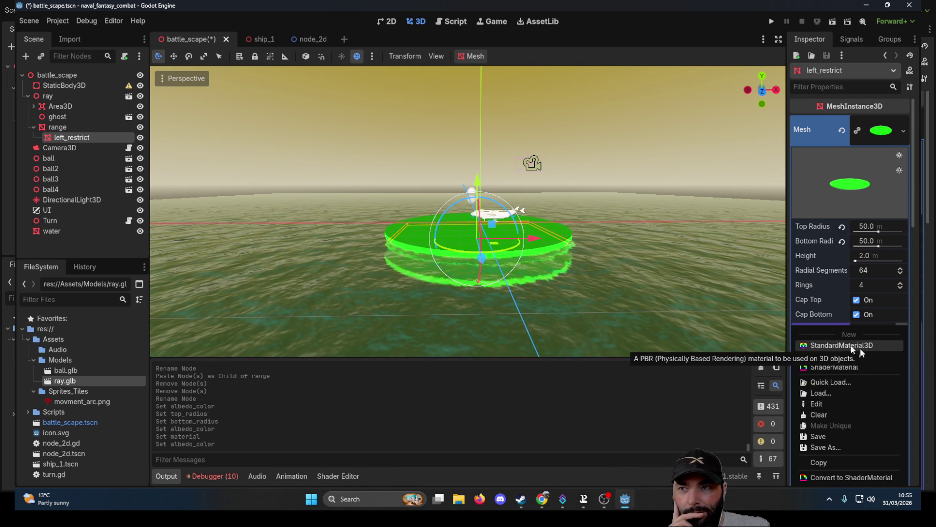
scroll(630, 288, up, 5)
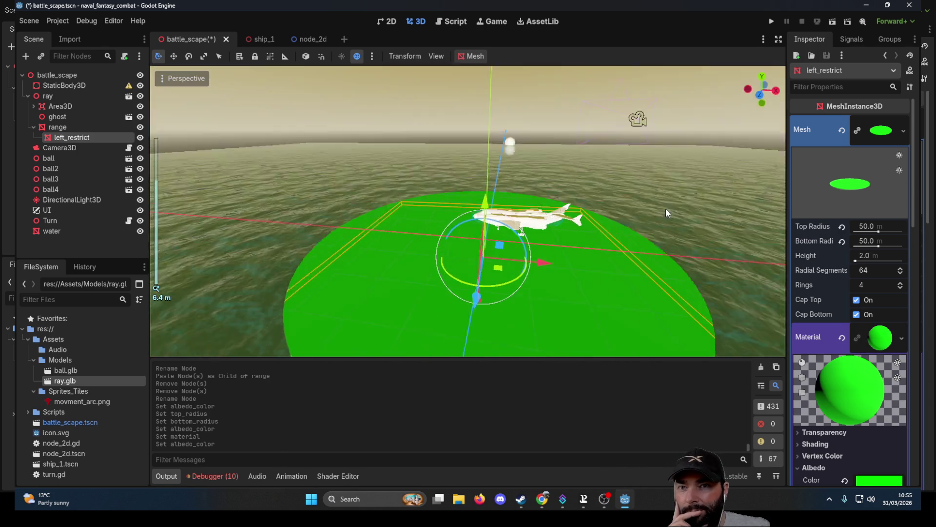
scroll(863, 302, down, 5)
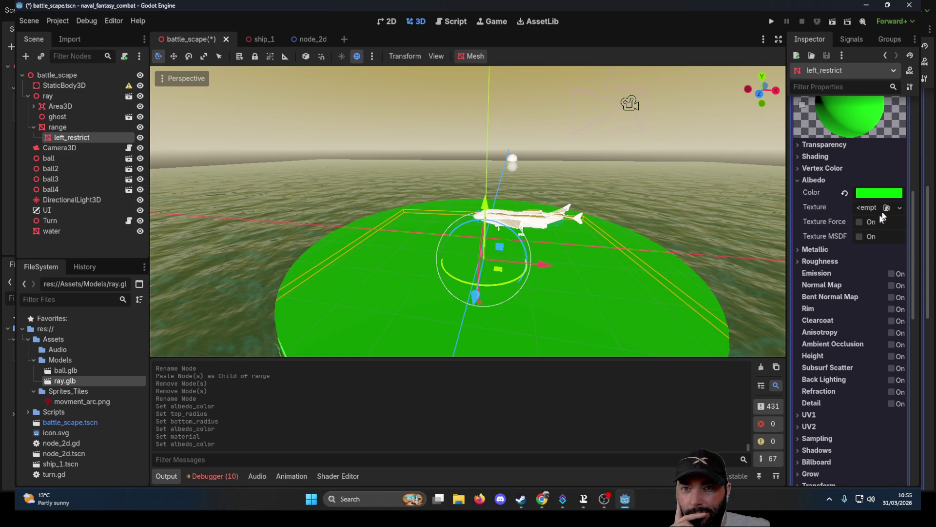
click(884, 194)
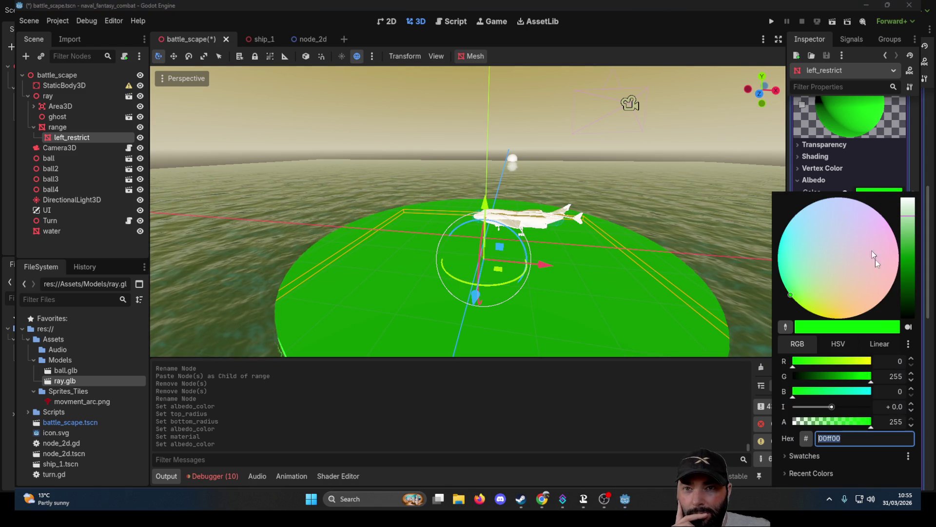
drag(868, 422, 832, 422)
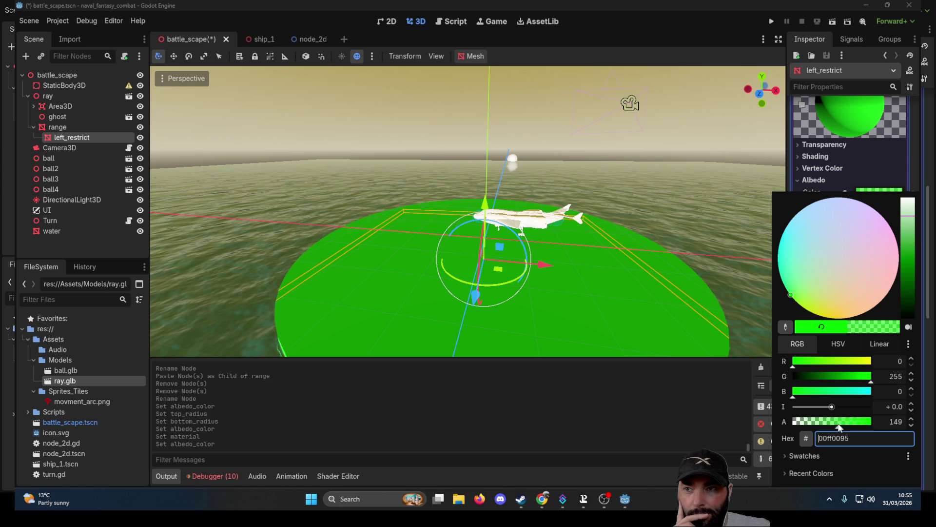
click(703, 160)
Select the range node and bring up its albedo colour
mouse_move(706, 154)
mouse_down()
mouse_move(698, 283)
mouse_move(693, 176)
mouse_move(490, 169)
mouse_up()
click(57, 127)
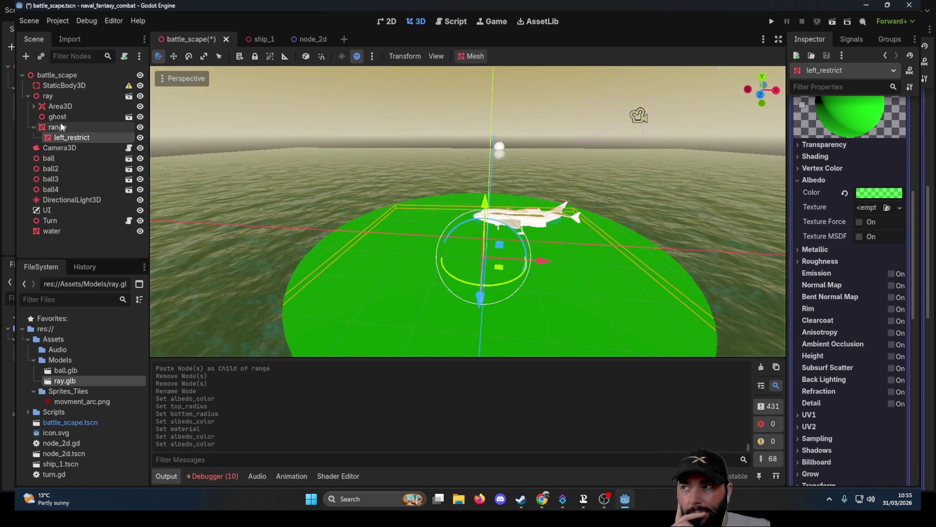
click(881, 341)
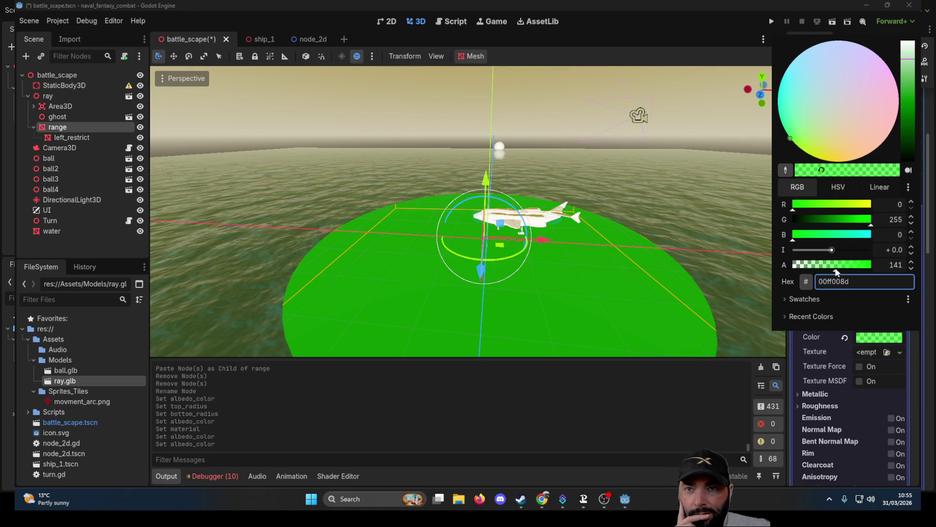
Hide the left_restrict disc and raise the range disc slightly along Y
click(655, 181)
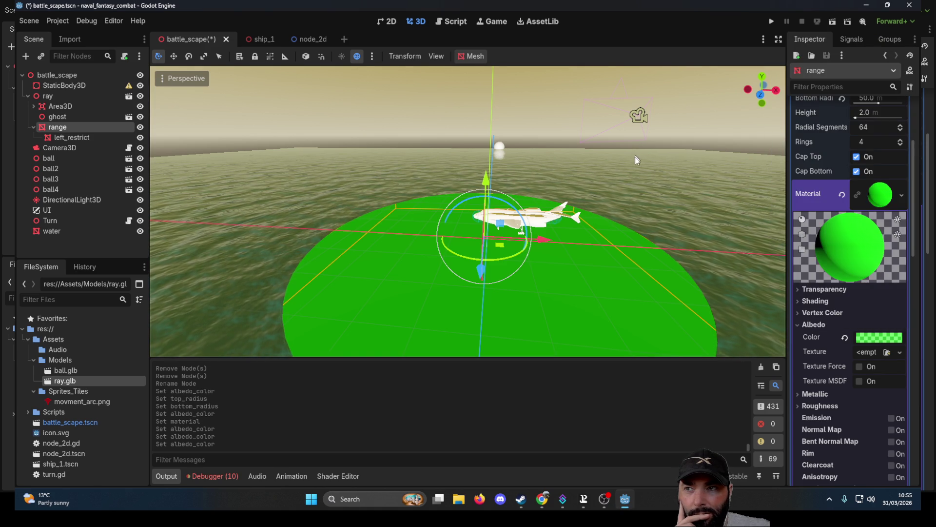
click(903, 197)
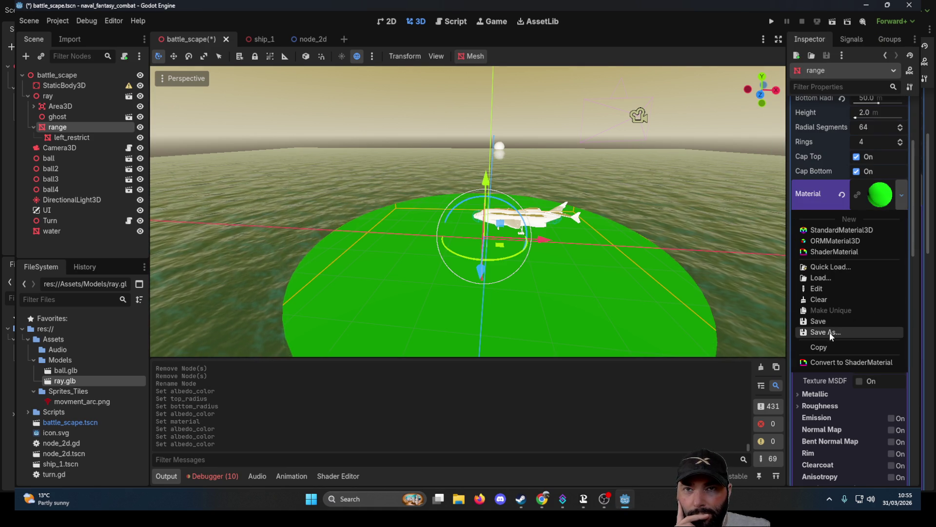
click(712, 154)
click(140, 138)
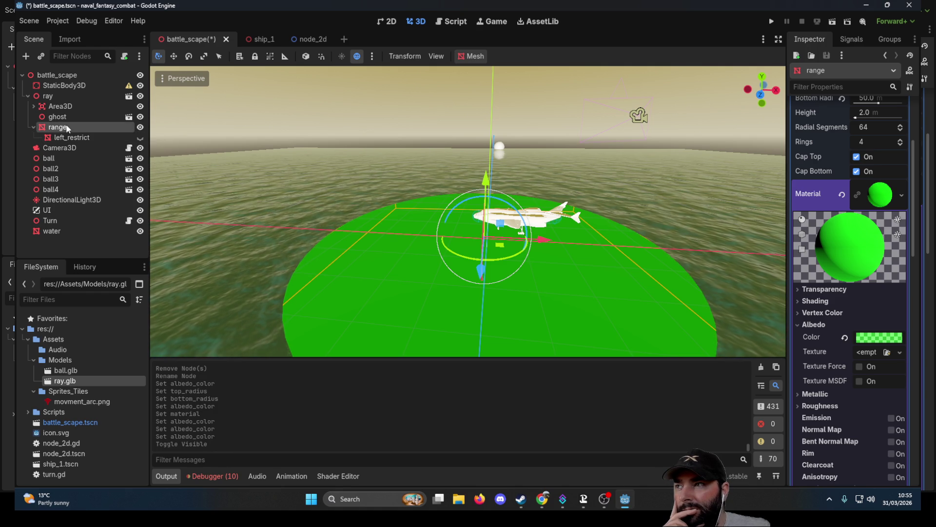
double_click(67, 127)
key(Return)
mouse_move(667, 162)
mouse_down()
mouse_move(693, 284)
mouse_move(675, 145)
mouse_up()
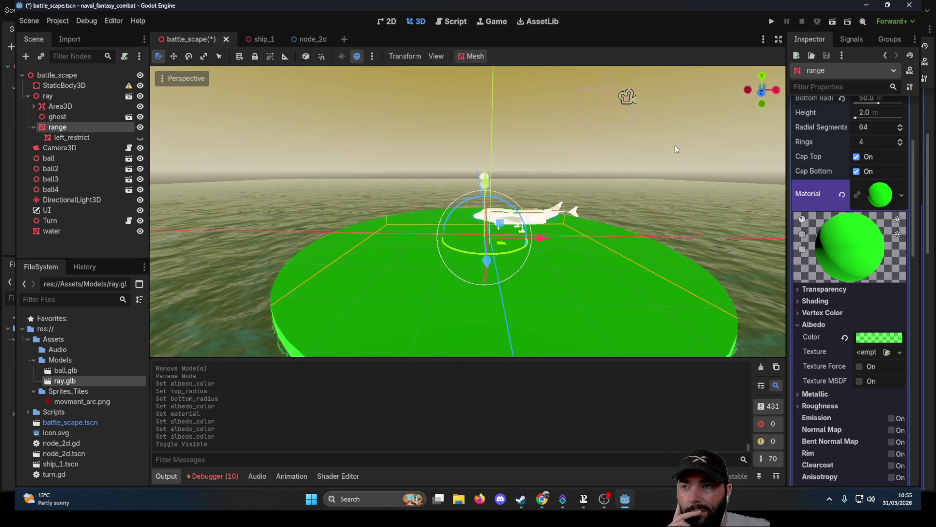
mouse_move(484, 190)
mouse_down()
mouse_move(496, 99)
mouse_move(490, 166)
mouse_up()
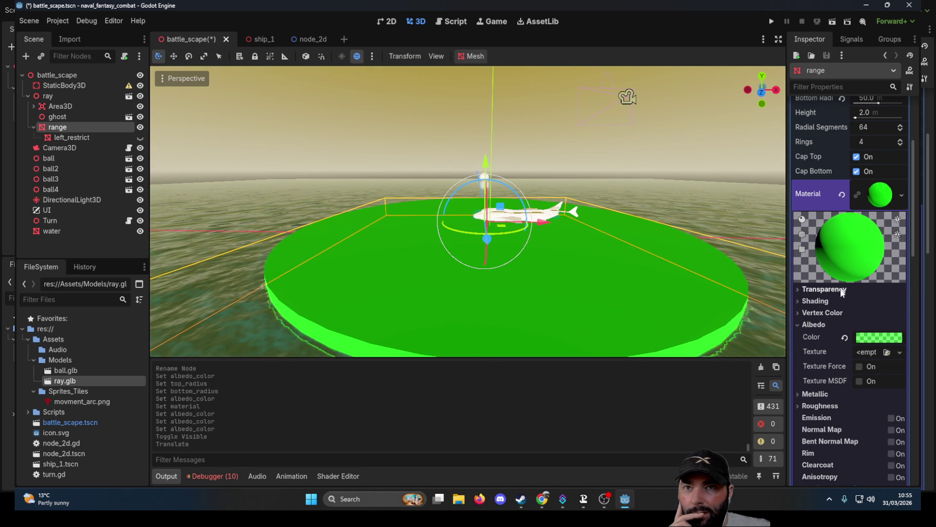
Set the range material's Transparency mode to Alpha so the disc renders translucent
scroll(842, 290, up, 3)
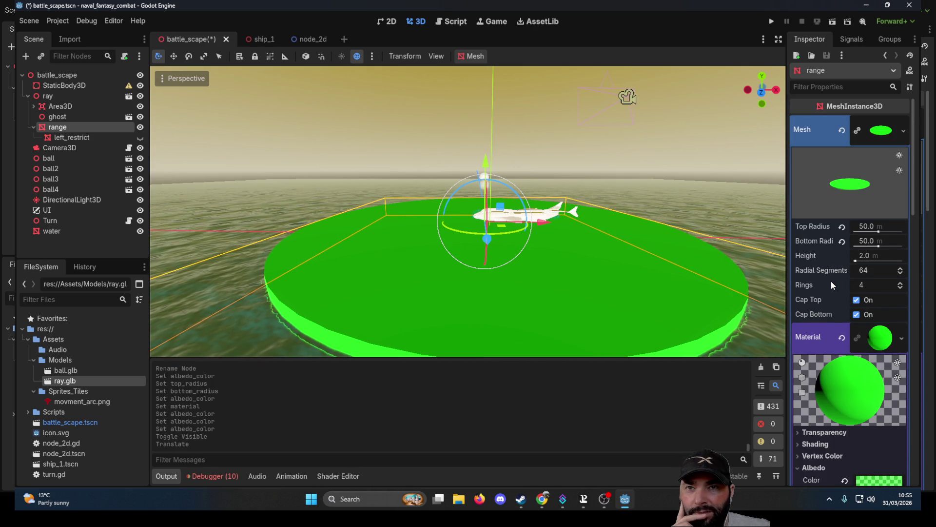
scroll(831, 281, down, 1)
scroll(827, 254, down, 1)
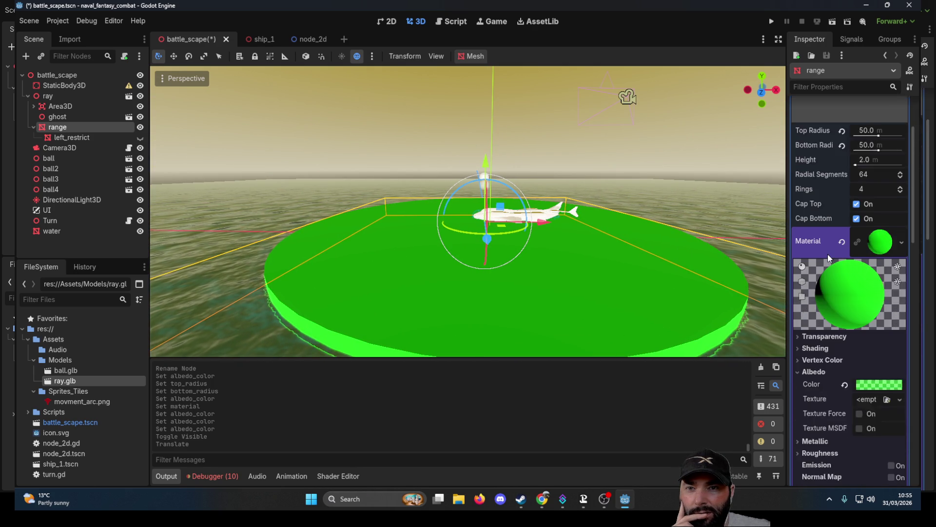
scroll(828, 254, down, 1)
click(798, 288)
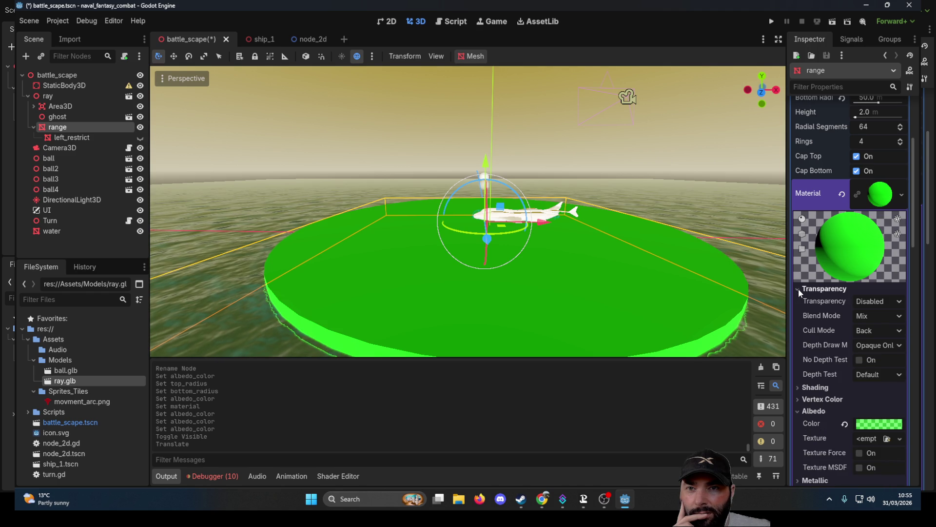
click(876, 304)
click(867, 330)
mouse_move(517, 132)
mouse_down()
mouse_move(507, 108)
mouse_move(487, 143)
mouse_move(493, 124)
mouse_move(498, 164)
mouse_move(658, 226)
mouse_move(634, 298)
mouse_move(656, 135)
mouse_move(485, 177)
mouse_move(486, 169)
mouse_up()
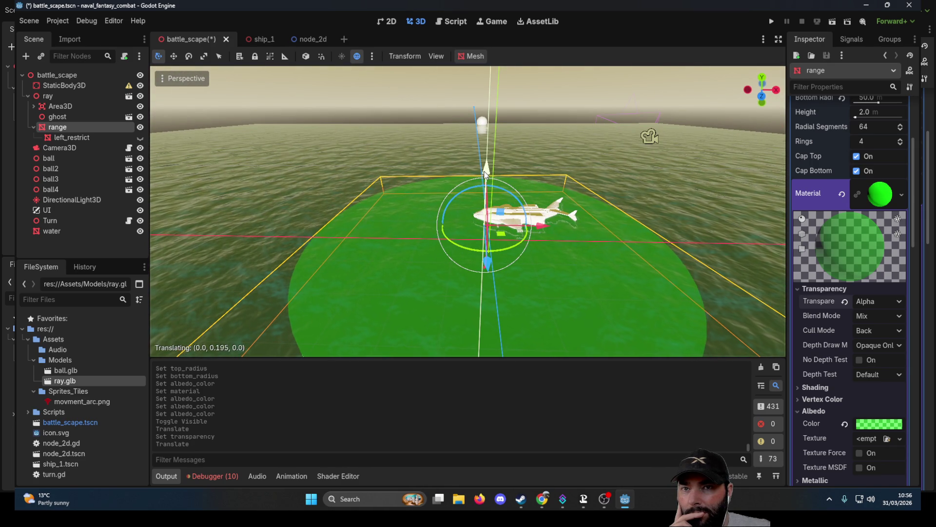
click(885, 198)
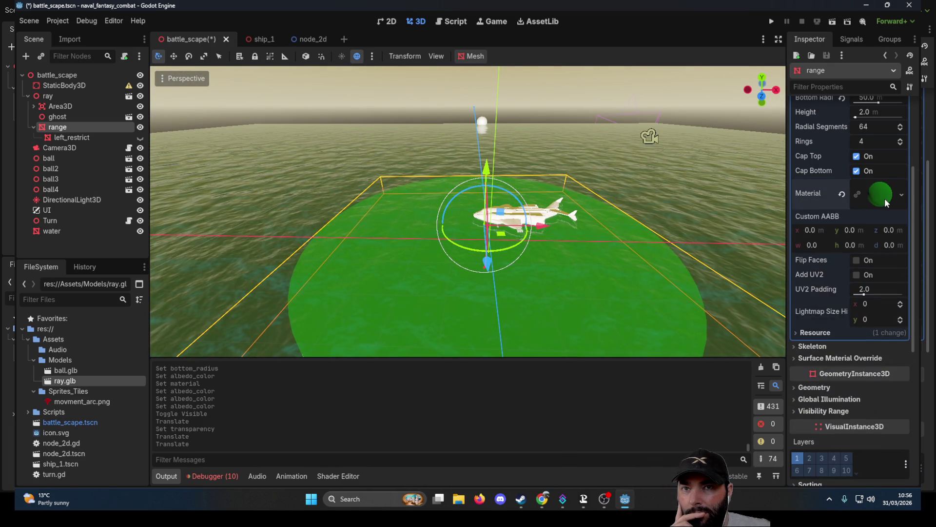
Save the range disc's material with Save As as greenghost.tres in the project root
click(884, 198)
click(885, 198)
click(901, 195)
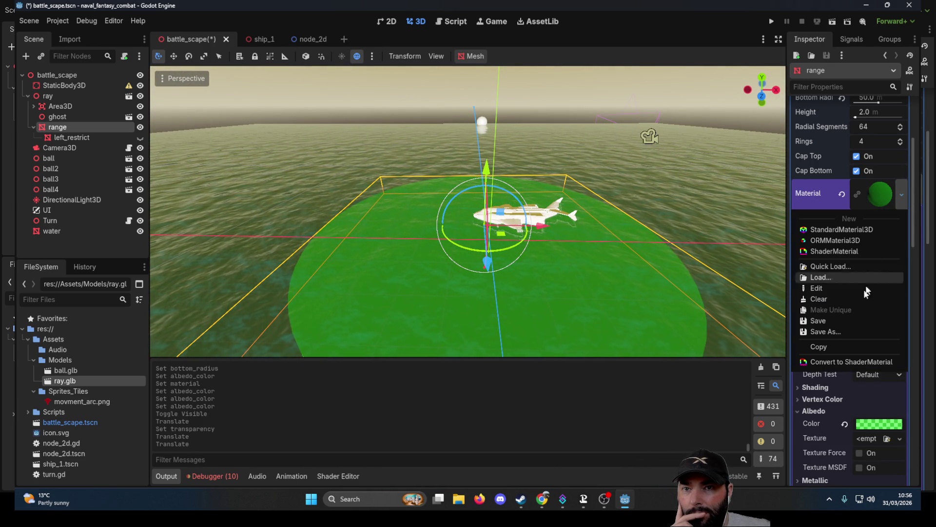
click(825, 329)
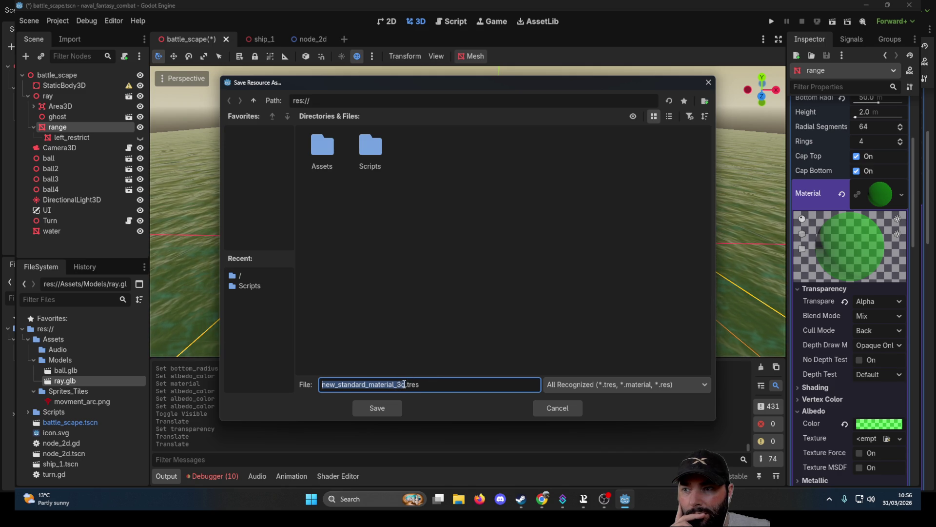
click(405, 385)
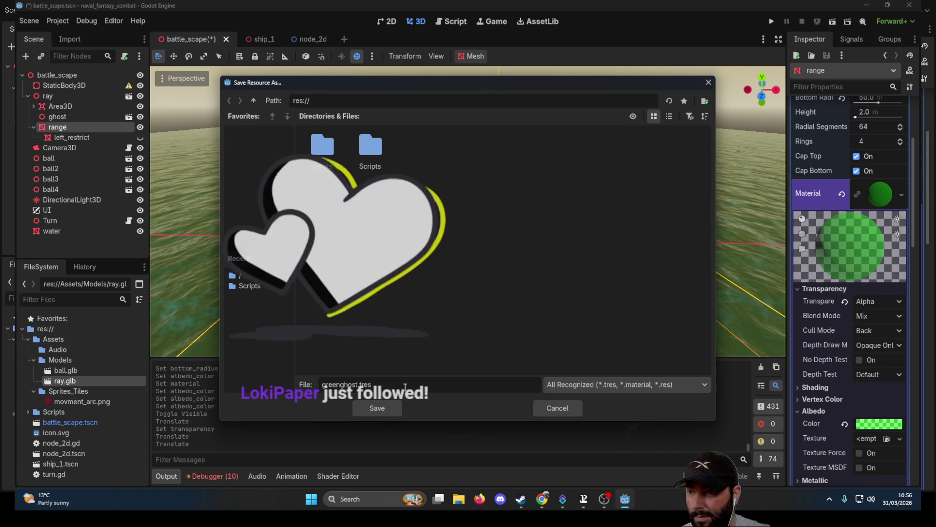
click(382, 407)
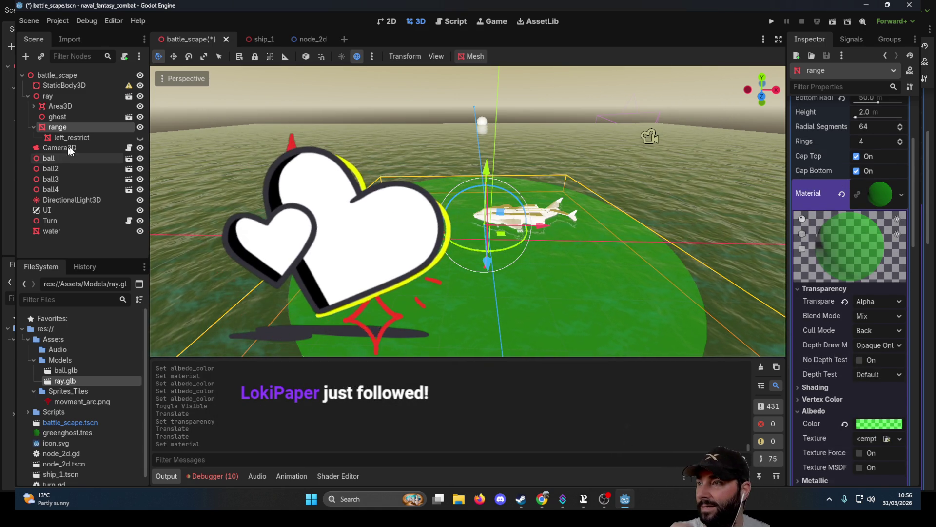
Select left_restrict and inspect its material resource options without changing anything
click(78, 137)
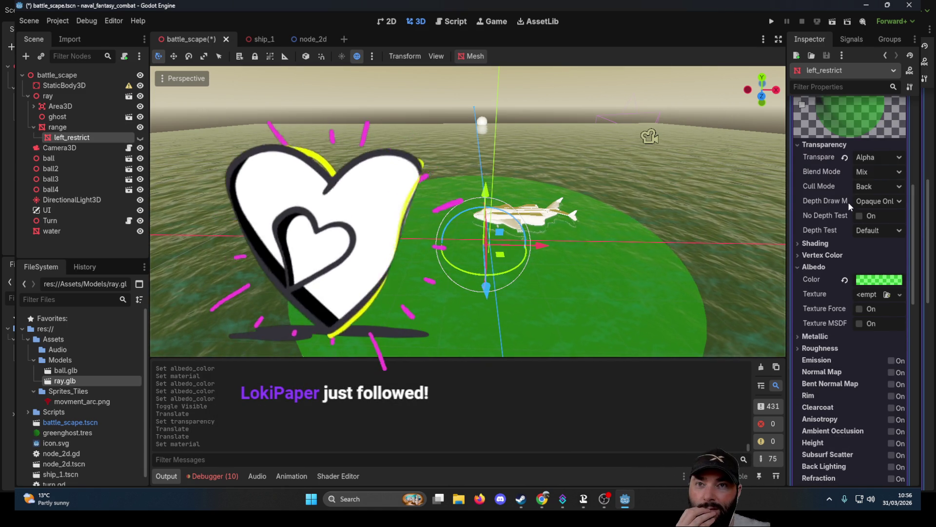
scroll(858, 202, up, 3)
scroll(878, 204, up, 4)
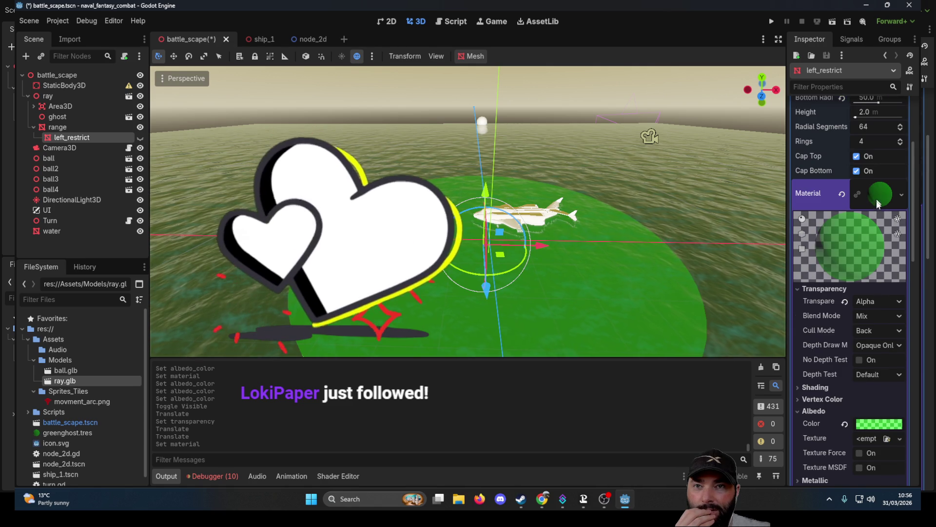
click(902, 194)
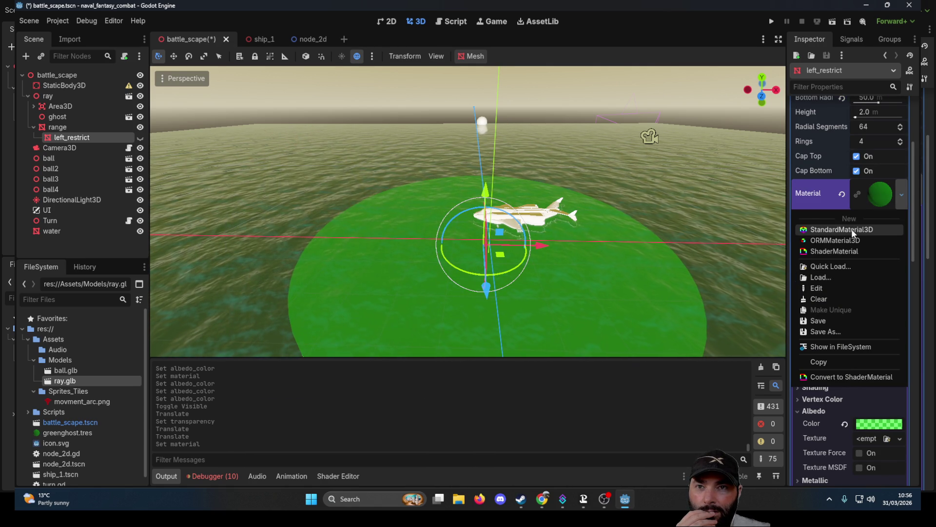
click(63, 127)
Load greenghost.tres as the range disc's material, then edit left_restrict's albedo colour
click(59, 128)
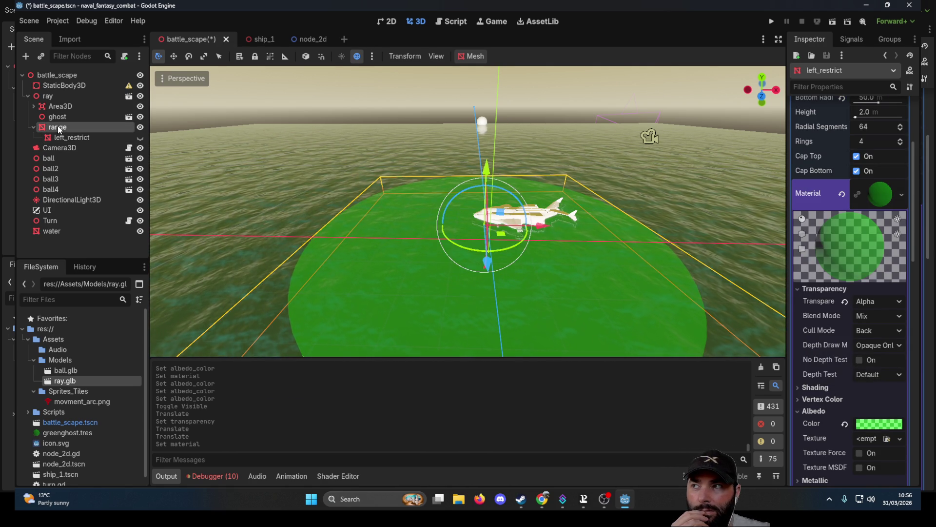
click(902, 197)
click(819, 267)
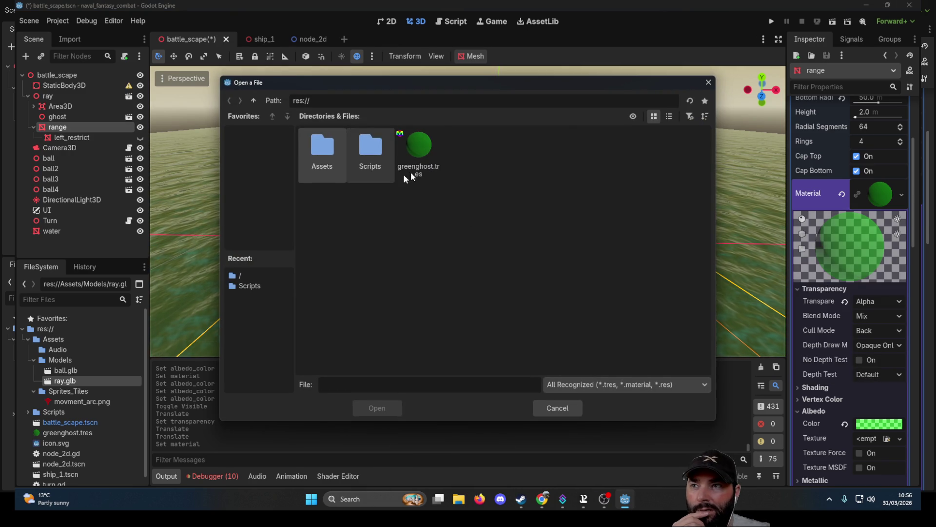
click(416, 156)
click(394, 410)
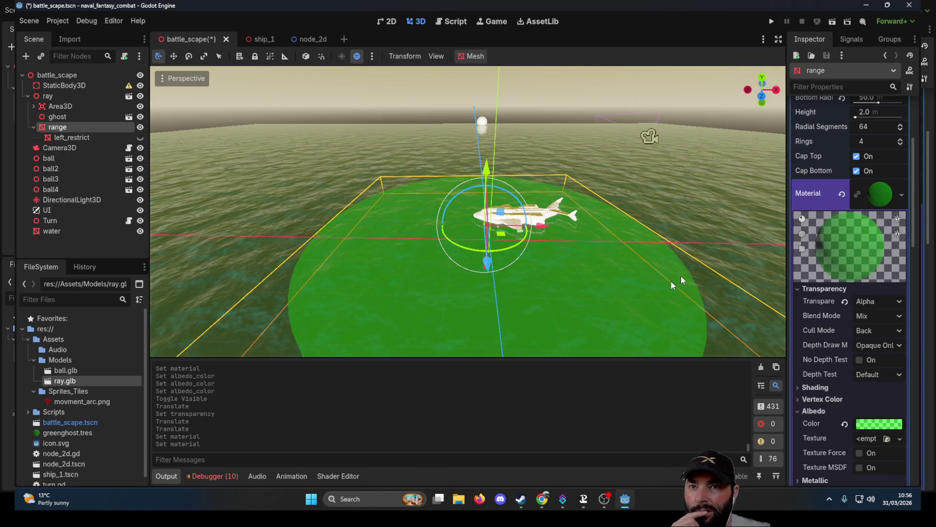
click(57, 139)
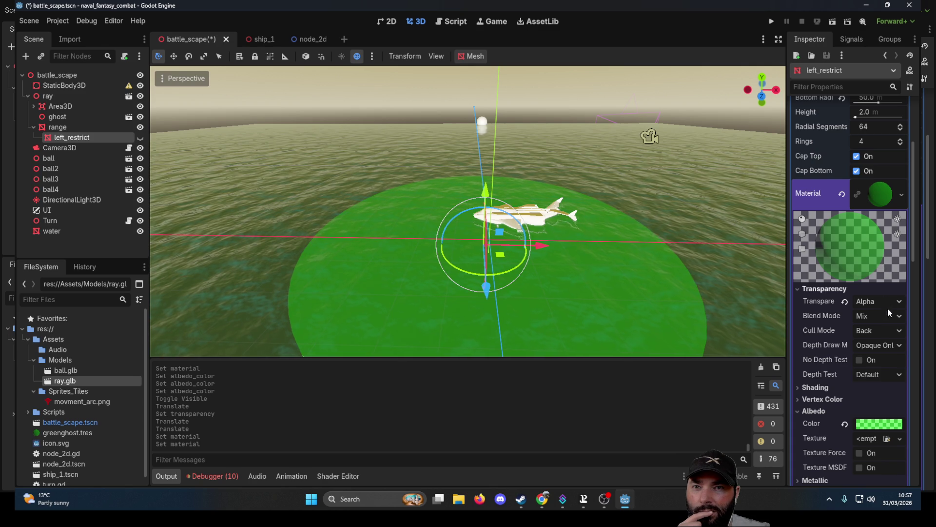
click(878, 425)
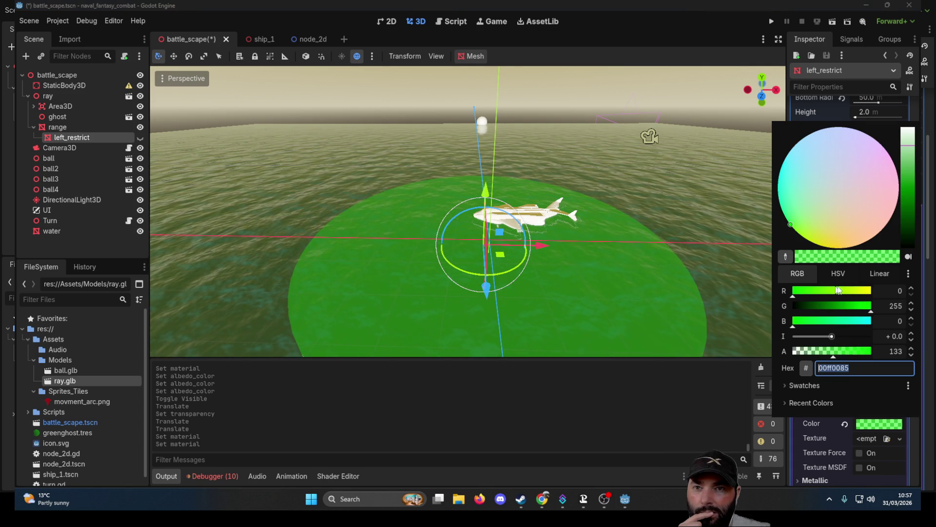
Change left_restrict's albedo to translucent red, ff000085
drag(794, 298, 872, 297)
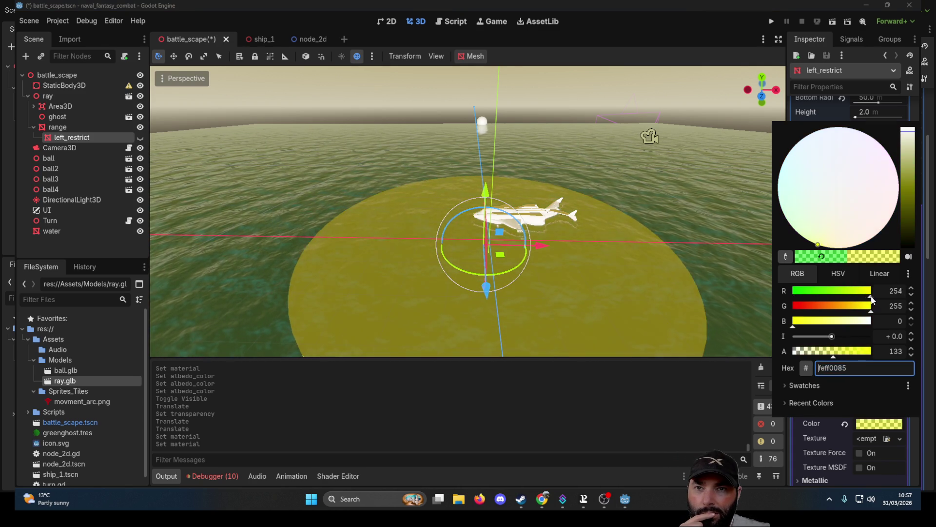
click(792, 307)
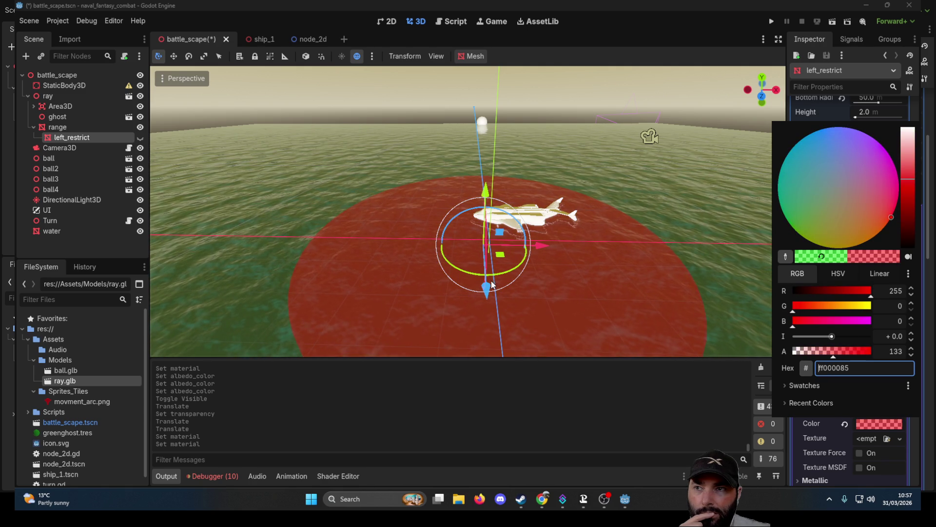
click(486, 345)
Move the red left_restrict disc with the gizmo arrows so it sits beside the ship
drag(490, 297, 487, 353)
scroll(567, 182, down, 5)
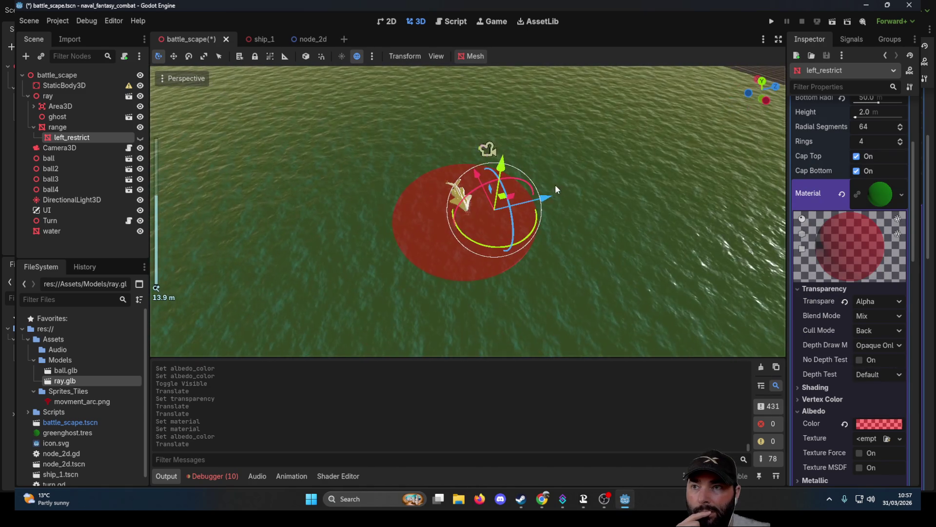
mouse_move(545, 201)
mouse_down()
mouse_move(624, 193)
mouse_move(610, 187)
mouse_up()
mouse_move(651, 259)
mouse_down()
mouse_move(575, 210)
mouse_move(583, 177)
mouse_up()
scroll(584, 178, up, 2)
mouse_move(671, 195)
mouse_down()
mouse_move(514, 166)
mouse_move(485, 179)
mouse_up()
click(140, 138)
mouse_move(477, 143)
mouse_down()
mouse_move(477, 177)
mouse_move(478, 115)
mouse_move(250, 171)
mouse_move(371, 172)
mouse_move(443, 136)
mouse_move(445, 119)
mouse_move(541, 193)
mouse_up()
mouse_move(479, 265)
mouse_down()
mouse_move(434, 203)
mouse_move(429, 227)
mouse_move(429, 208)
mouse_move(437, 213)
mouse_up()
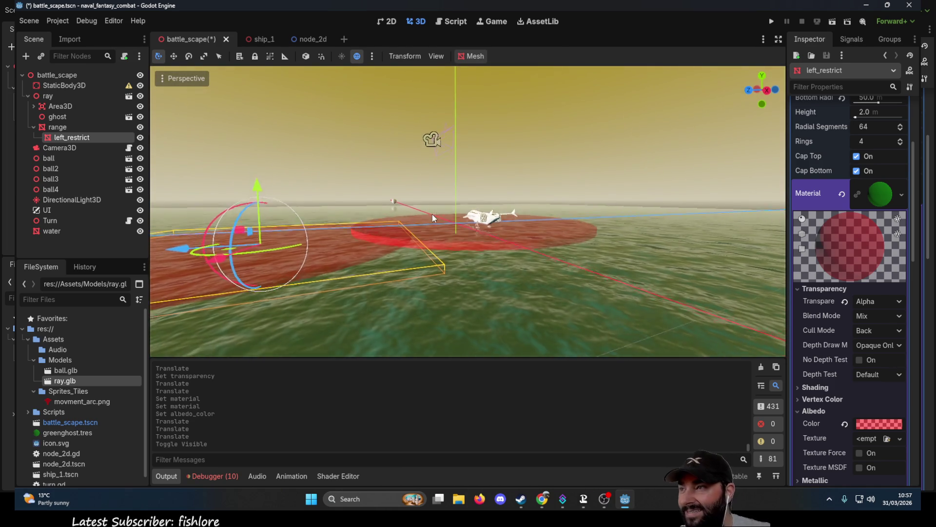
Load greenghost.tres onto the range disc and clear left_restrict's material
click(57, 127)
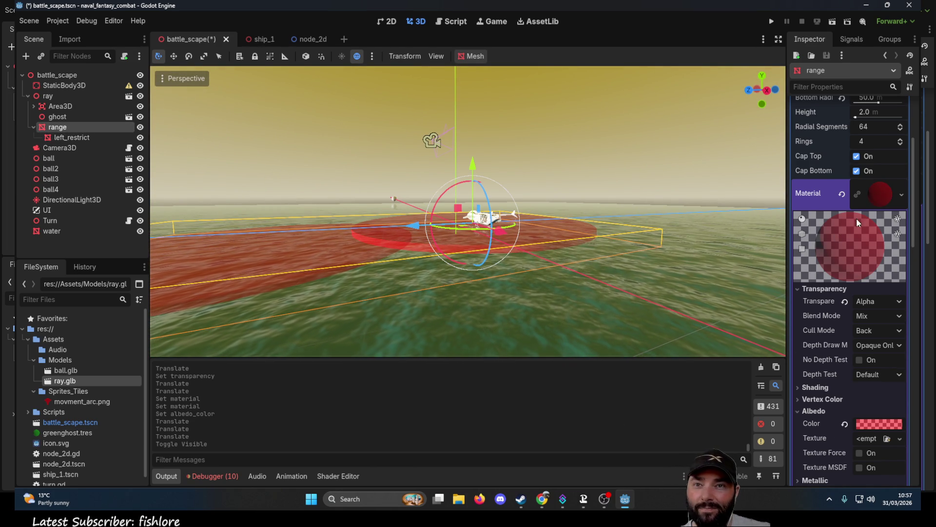
click(899, 197)
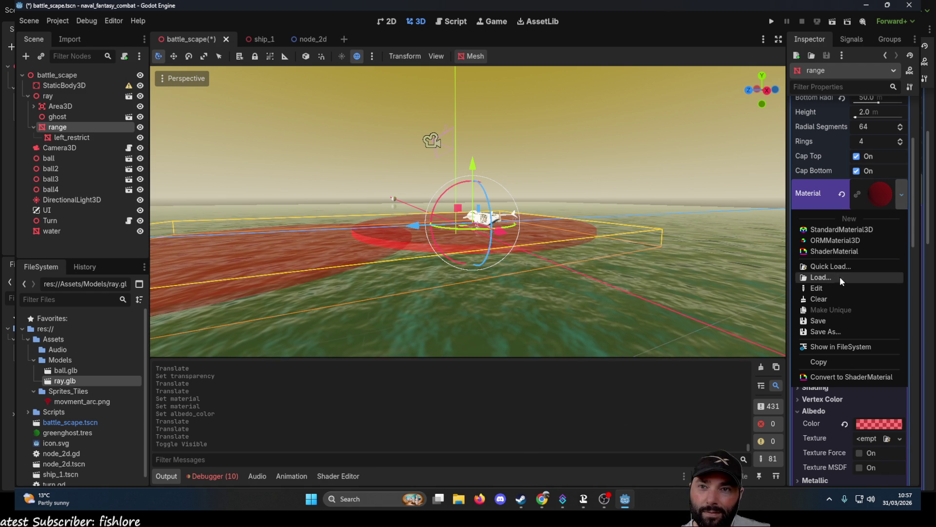
click(829, 280)
click(412, 148)
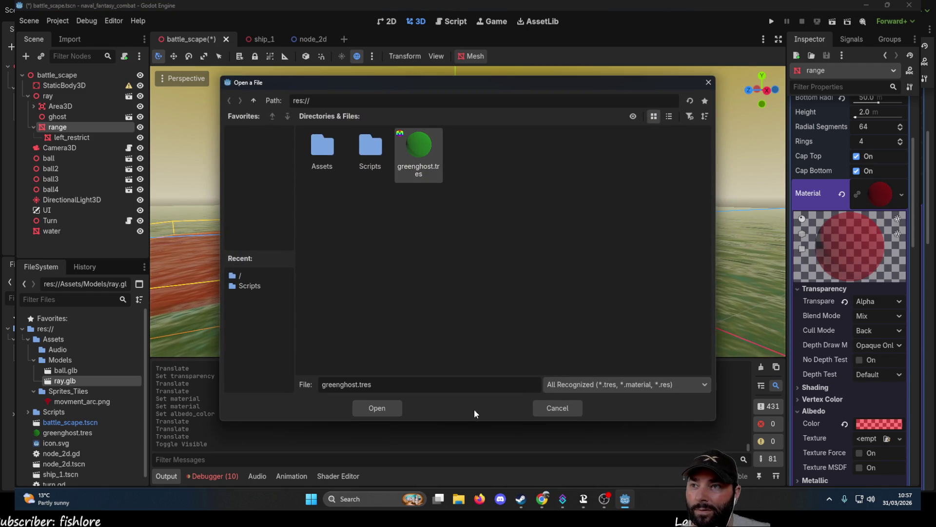
click(376, 408)
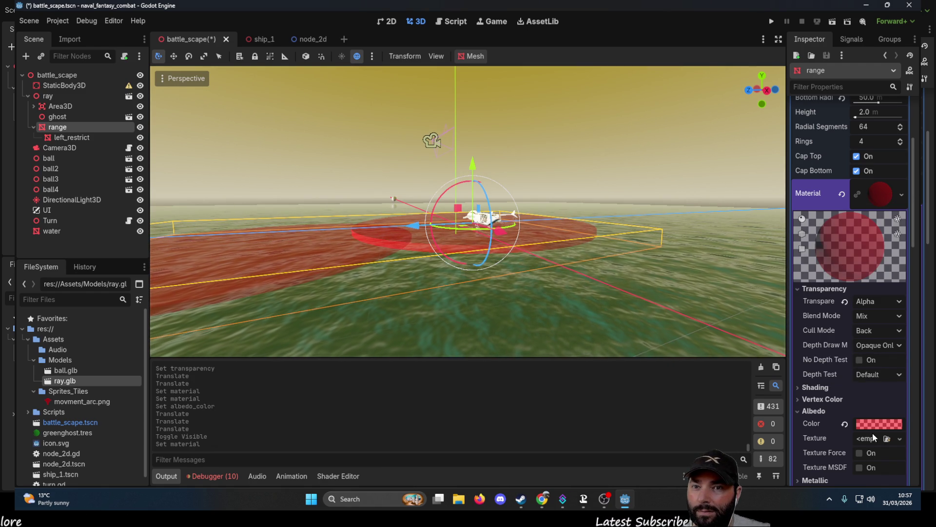
click(78, 138)
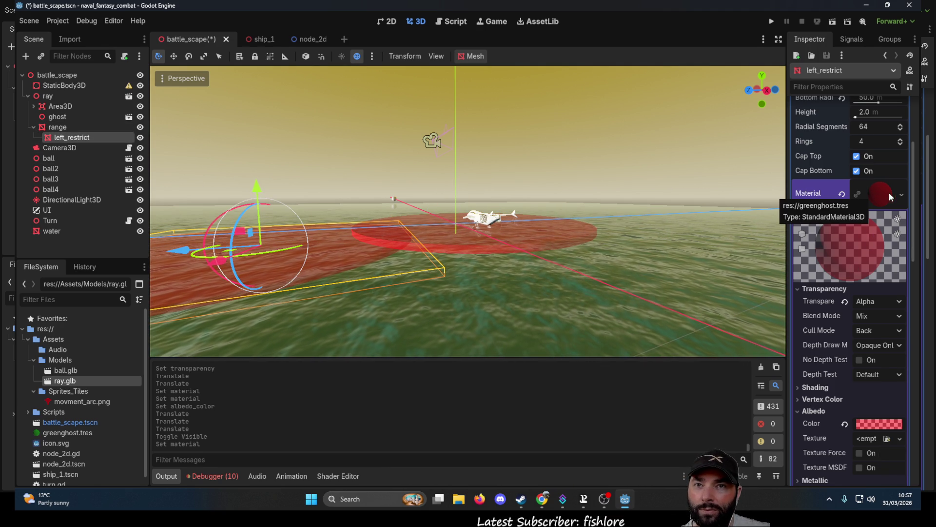
click(842, 195)
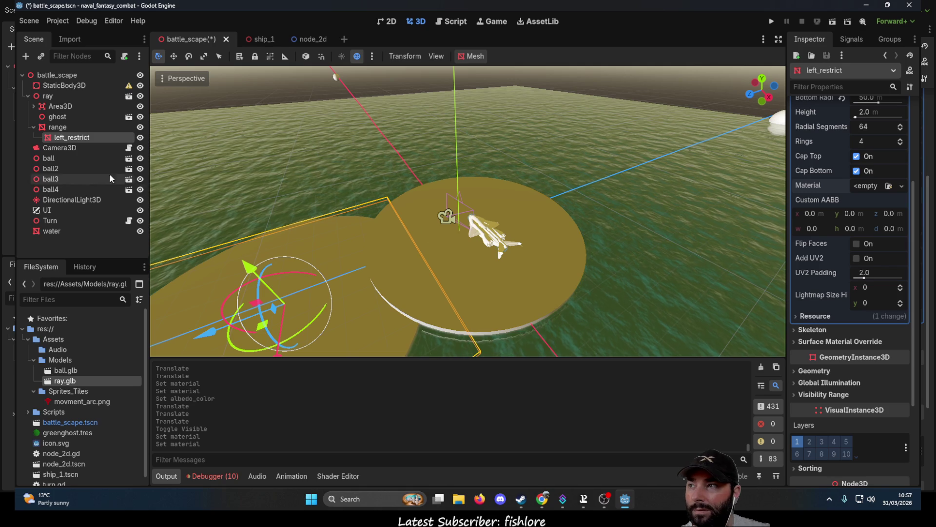
Reselect range and reapply greenghost.tres as its material
double_click(63, 127)
click(902, 186)
click(852, 262)
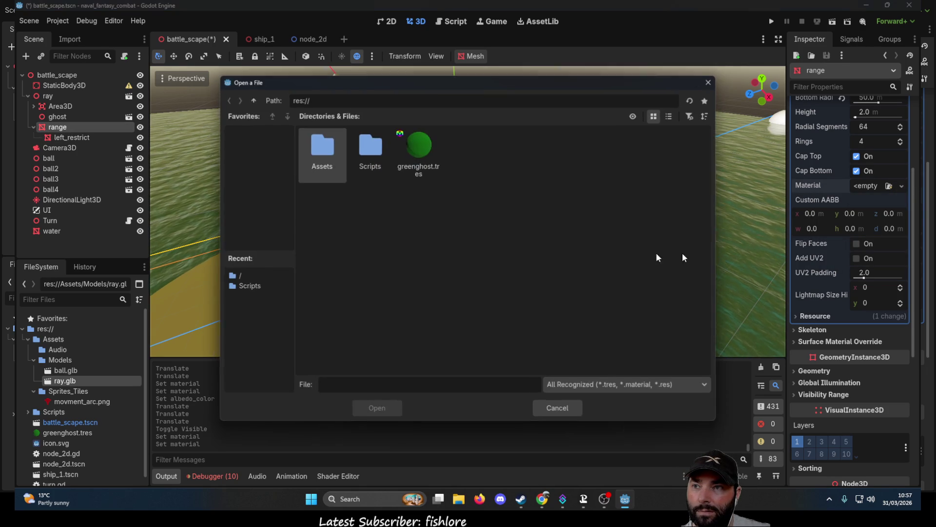
click(377, 407)
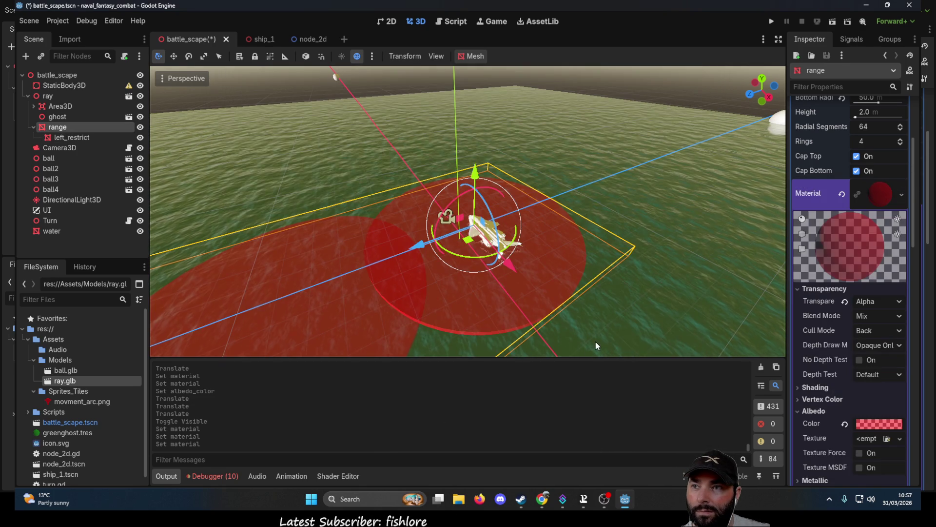
Change the range albedo from red to translucent green, 00ff0085
click(877, 412)
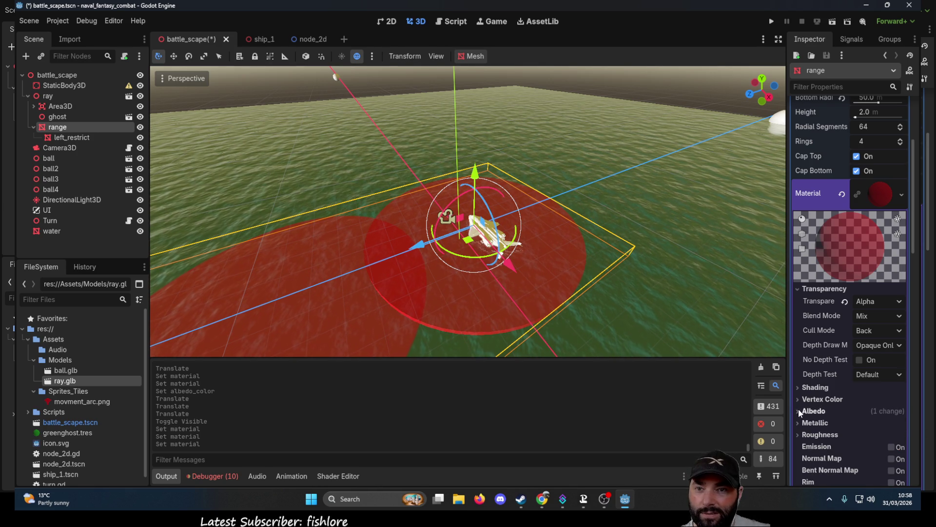
click(798, 410)
click(886, 424)
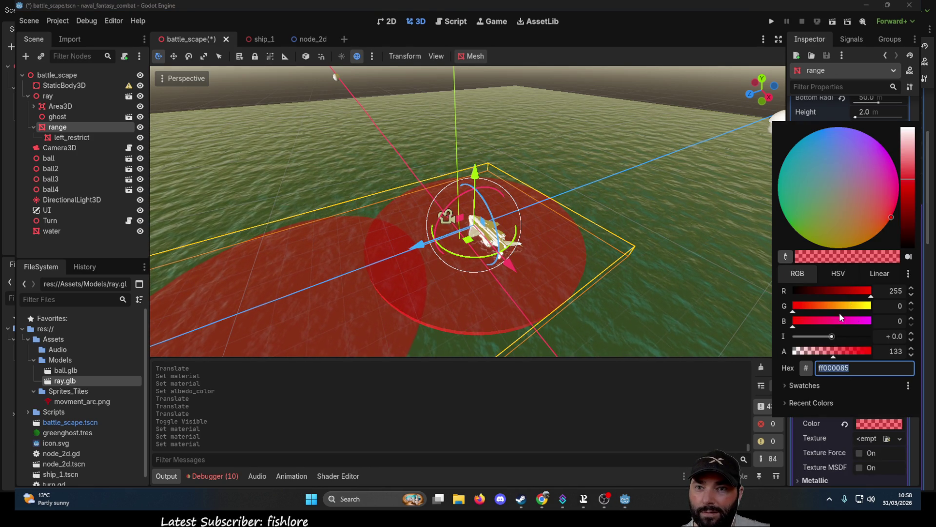
click(871, 305)
click(794, 292)
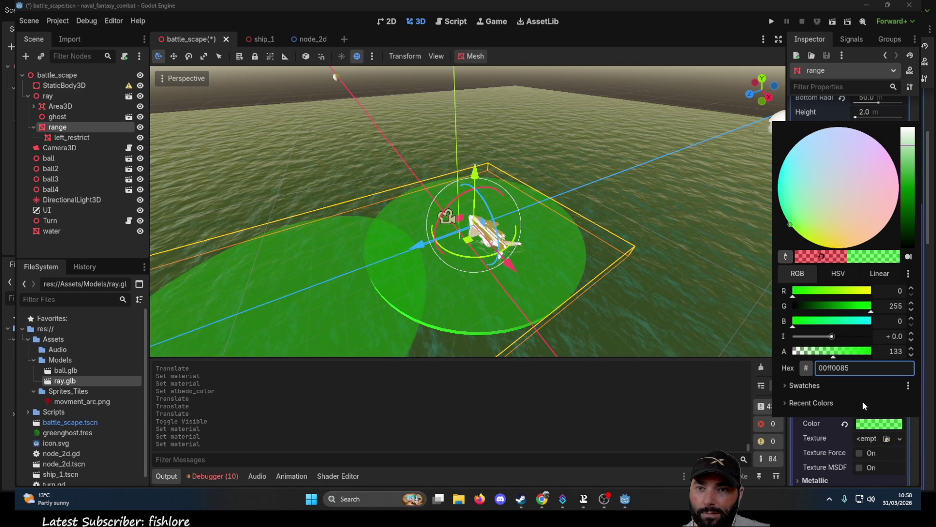
click(687, 319)
mouse_move(694, 294)
mouse_down()
mouse_move(678, 237)
mouse_move(736, 262)
mouse_move(658, 277)
mouse_up()
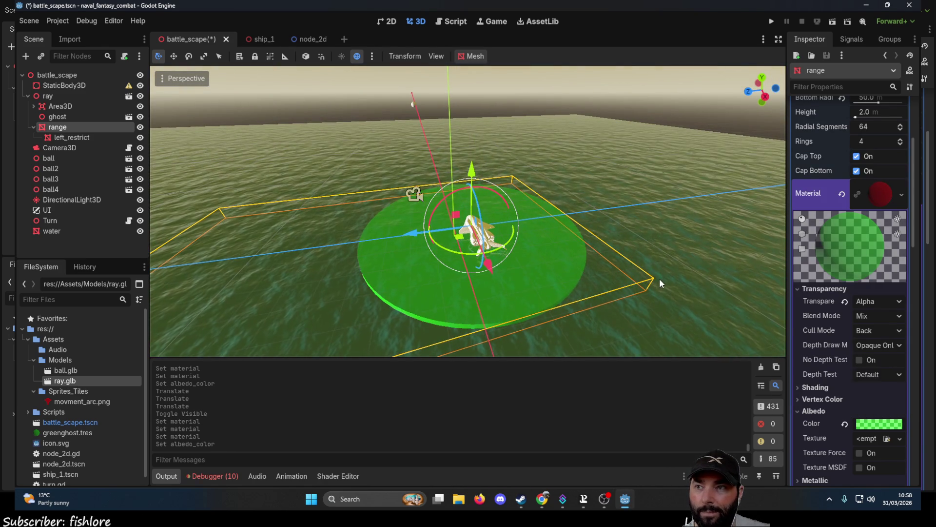
drag(729, 267, 847, 237)
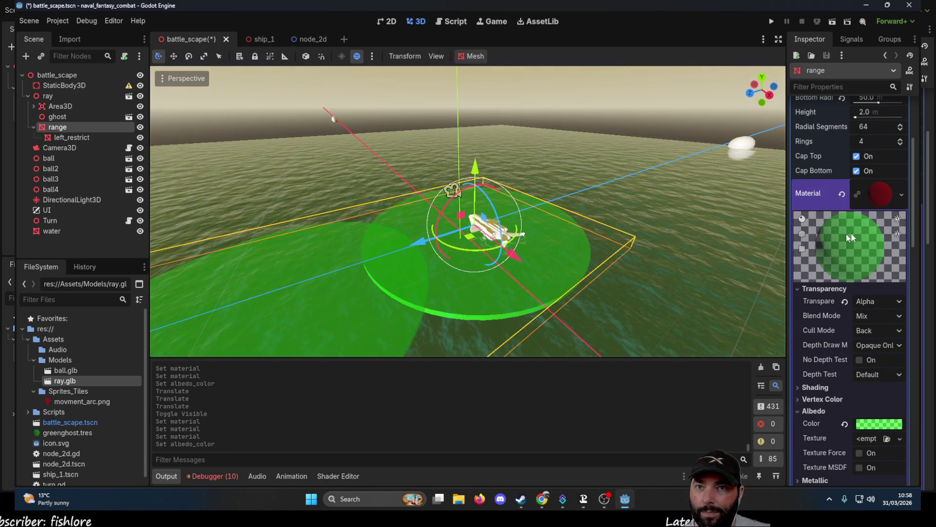
click(901, 193)
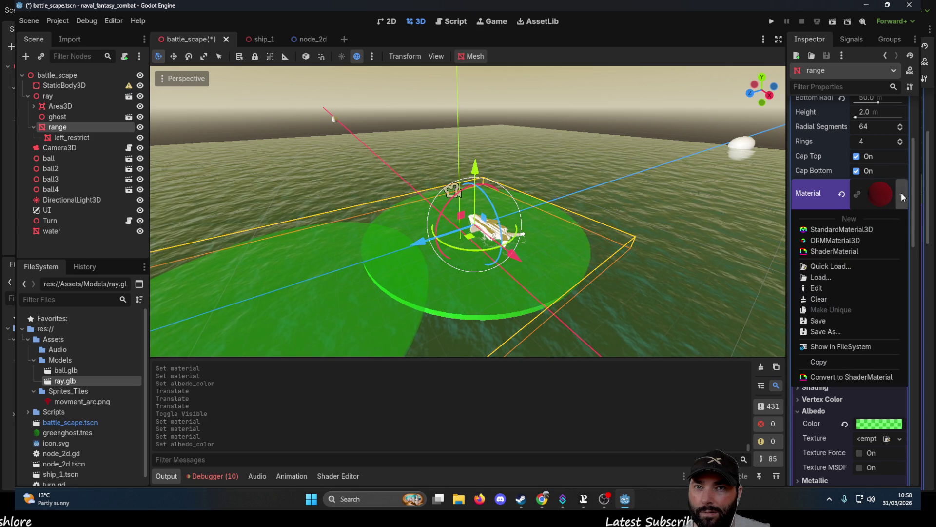
Save the disc material as a new file named redghost.tres
click(830, 330)
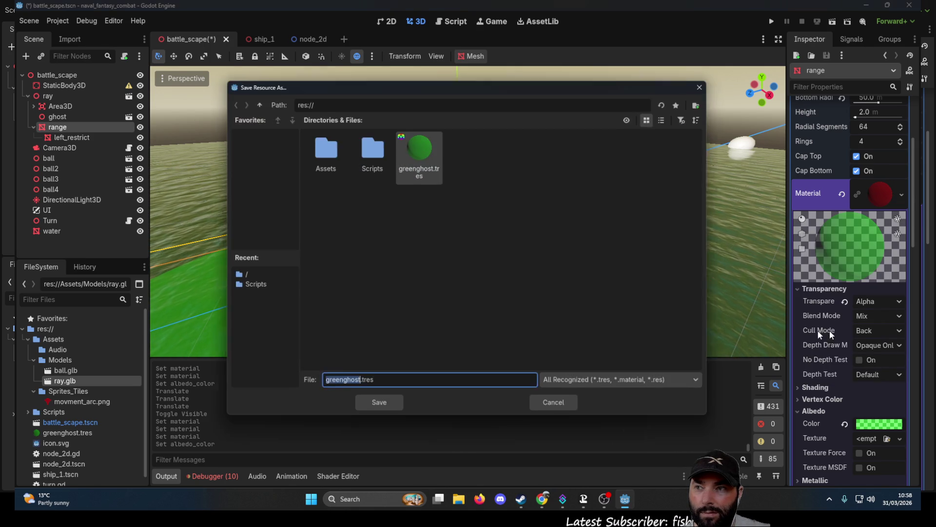
click(338, 385)
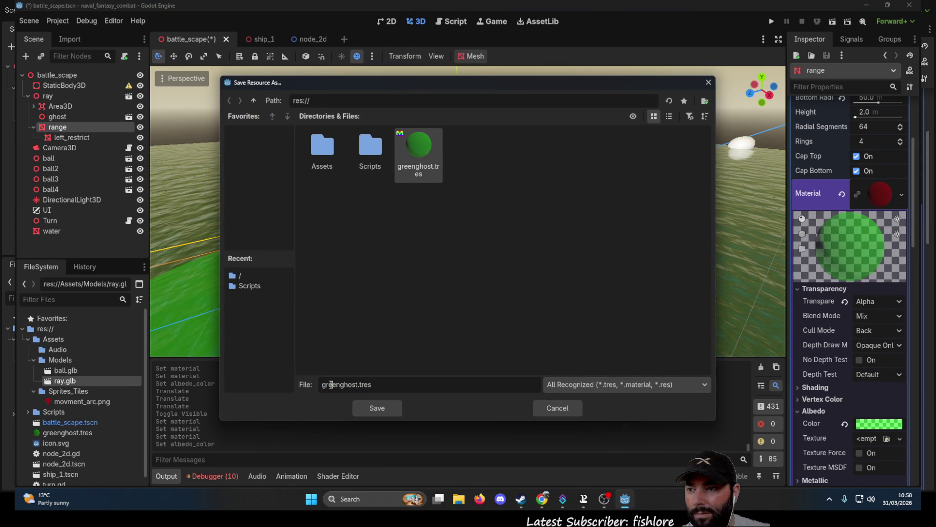
key(BackSpace)
key(BackSpace)
key(BackSpace)
text(red)
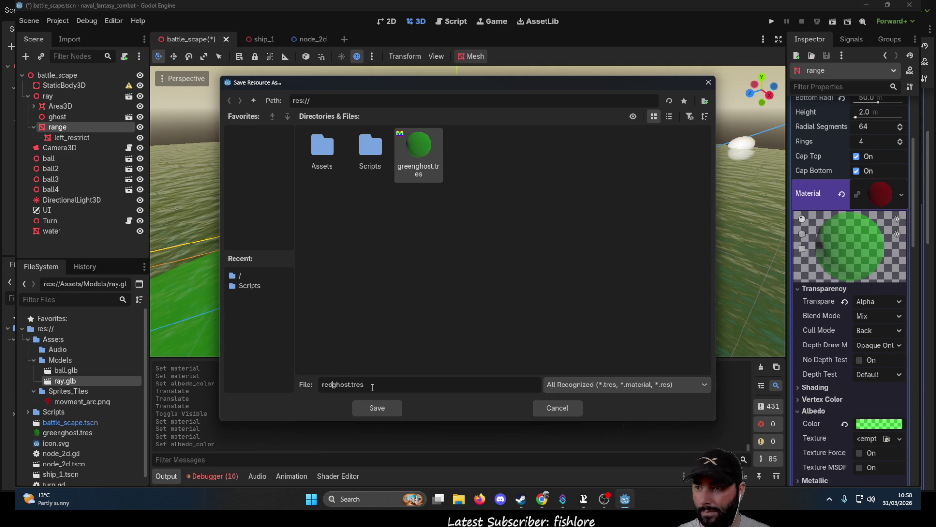
click(374, 405)
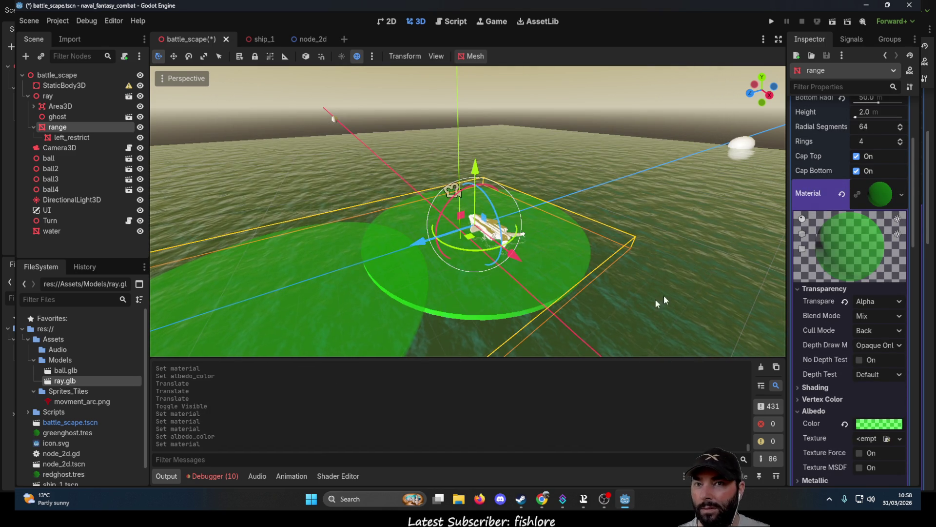
Reload greenghost.tres onto the range disc
click(902, 194)
click(826, 276)
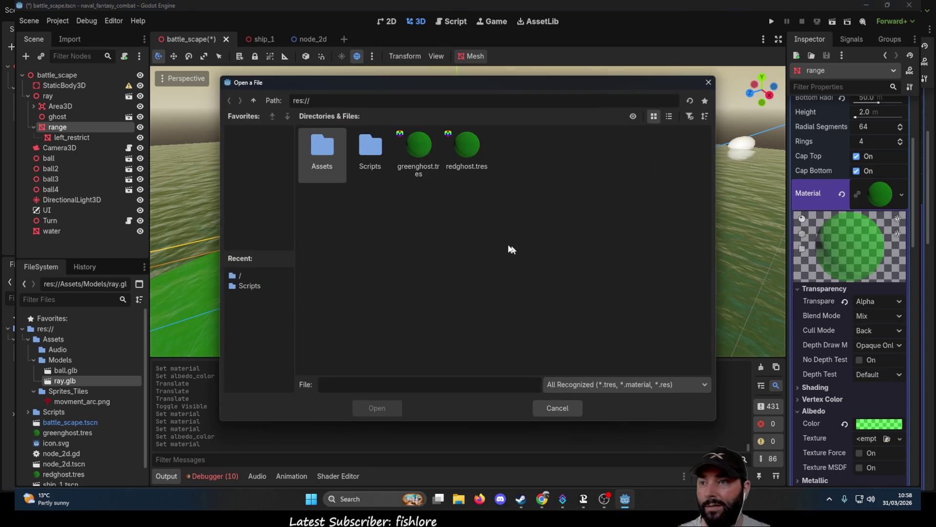
click(418, 148)
click(376, 410)
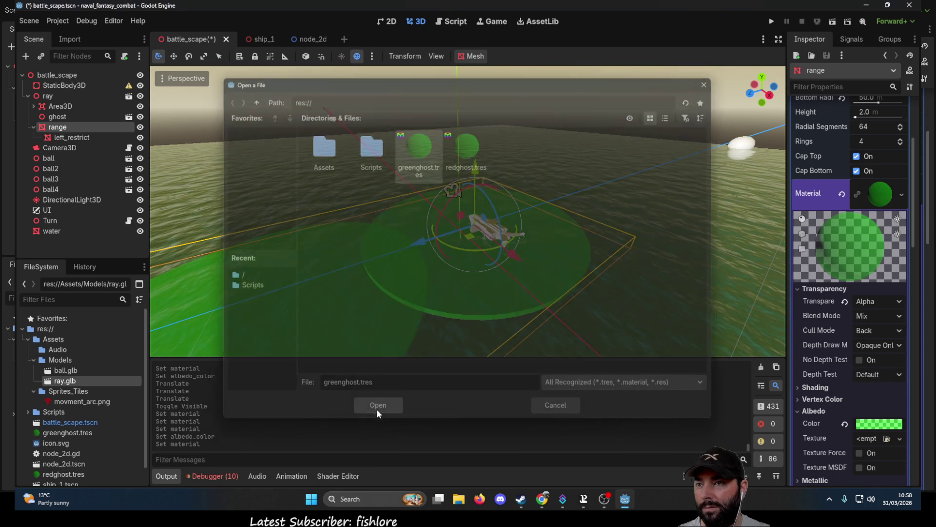
Apply the saved redghost.tres material to the left_restrict disc
click(303, 310)
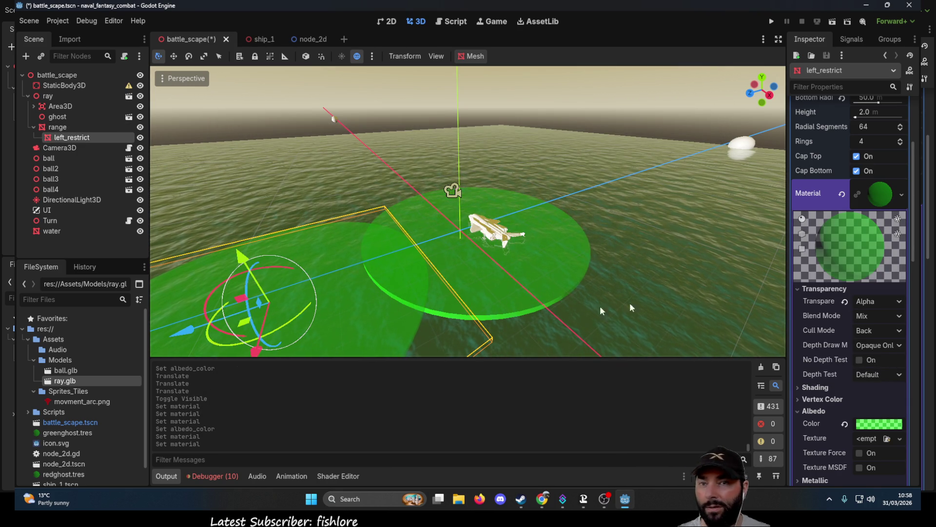
click(902, 195)
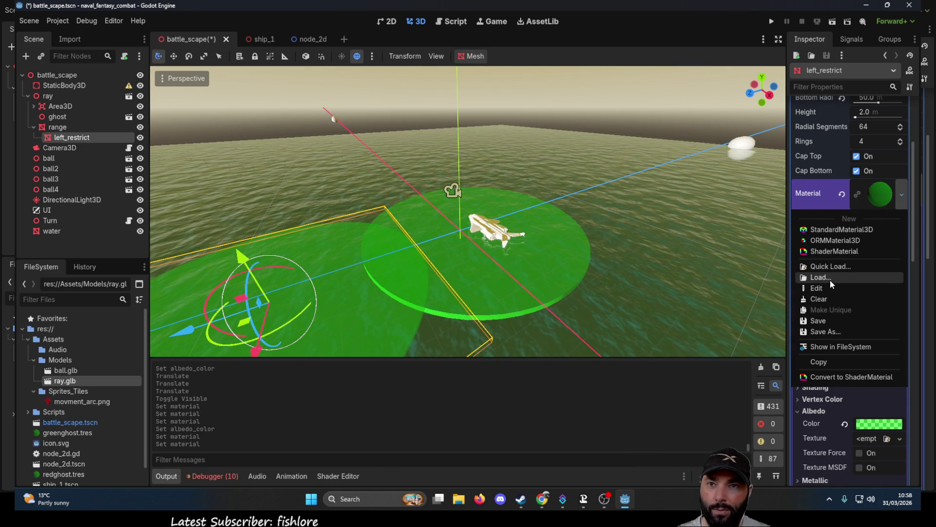
click(829, 278)
double_click(458, 155)
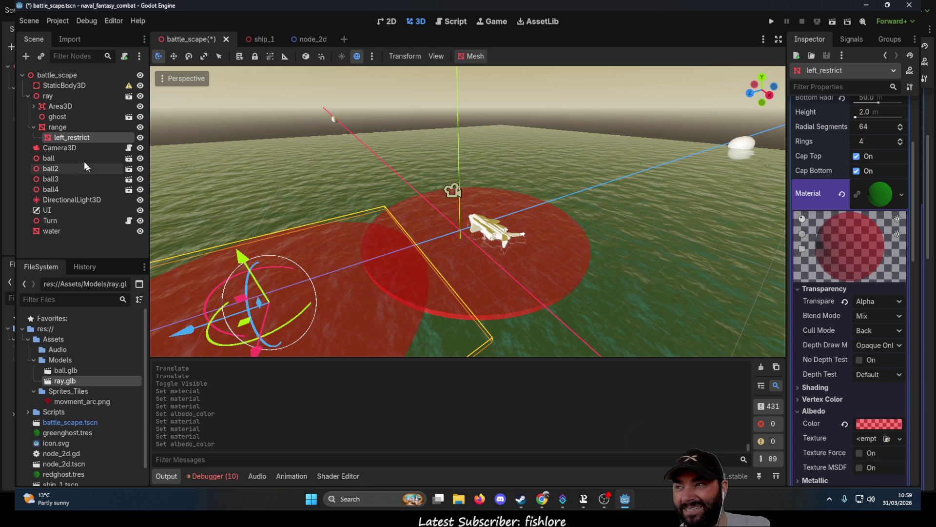
click(57, 127)
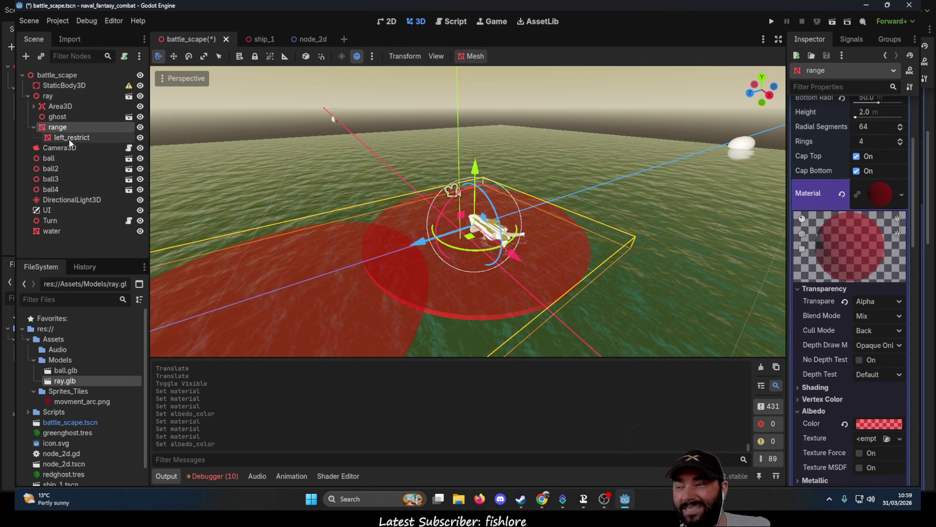
click(68, 137)
Move left_restrict to the scene root and shift range's albedo back to translucent green
mouse_move(64, 139)
mouse_down()
mouse_move(61, 254)
mouse_move(58, 78)
mouse_up()
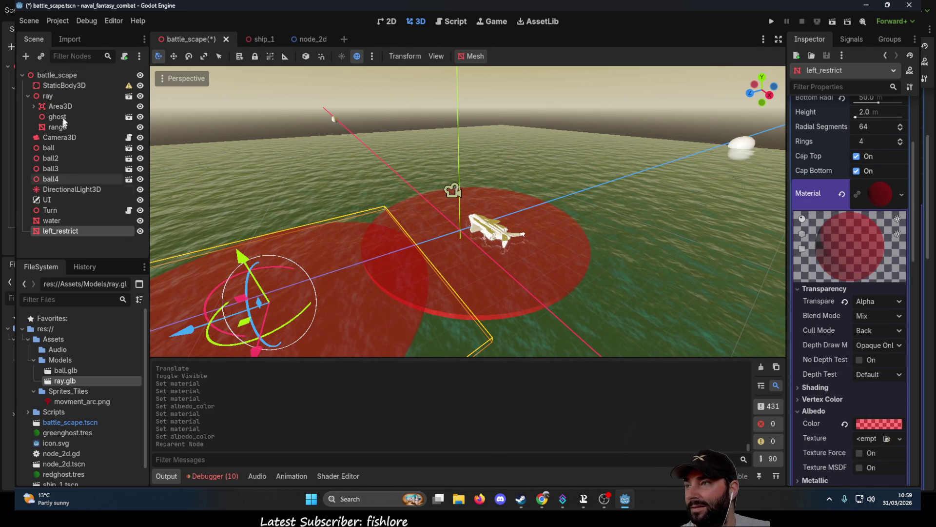
click(58, 127)
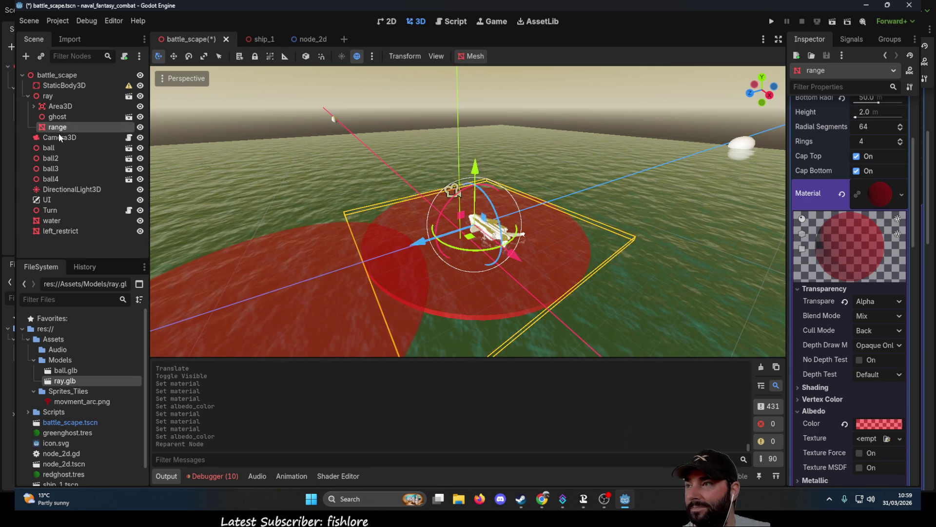
click(877, 194)
click(879, 193)
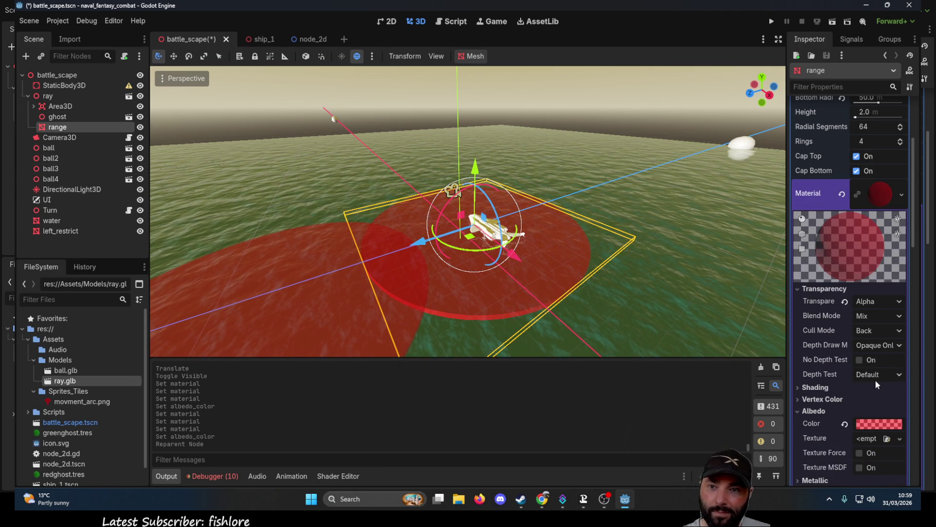
click(878, 423)
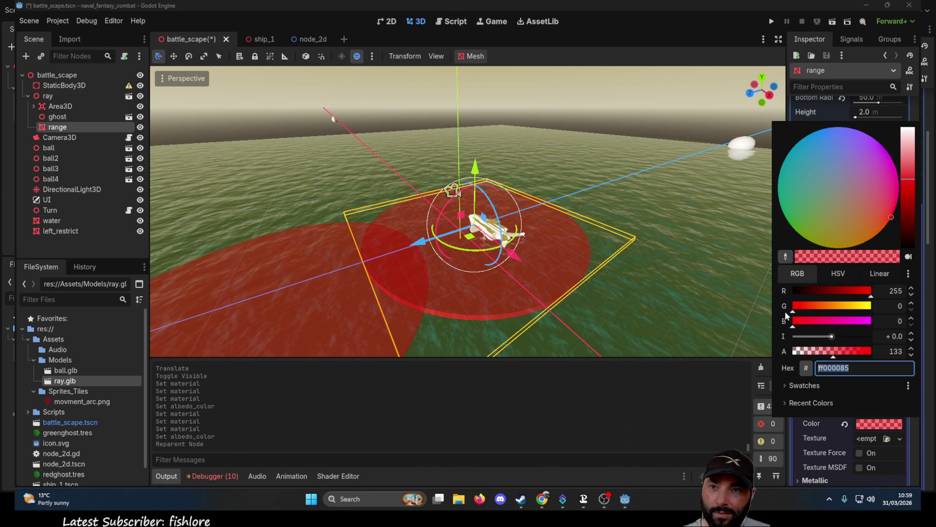
mouse_move(863, 309)
mouse_down()
mouse_move(872, 306)
mouse_move(790, 297)
mouse_up()
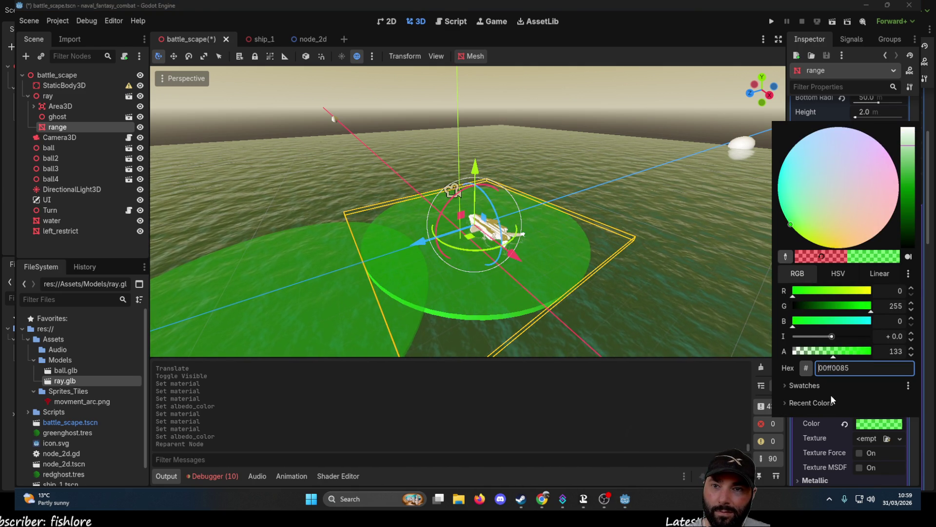
click(654, 292)
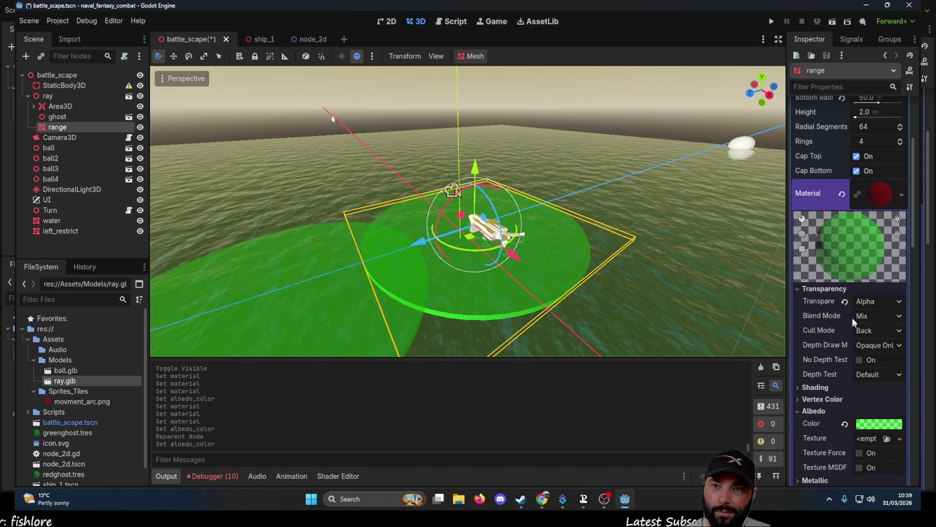
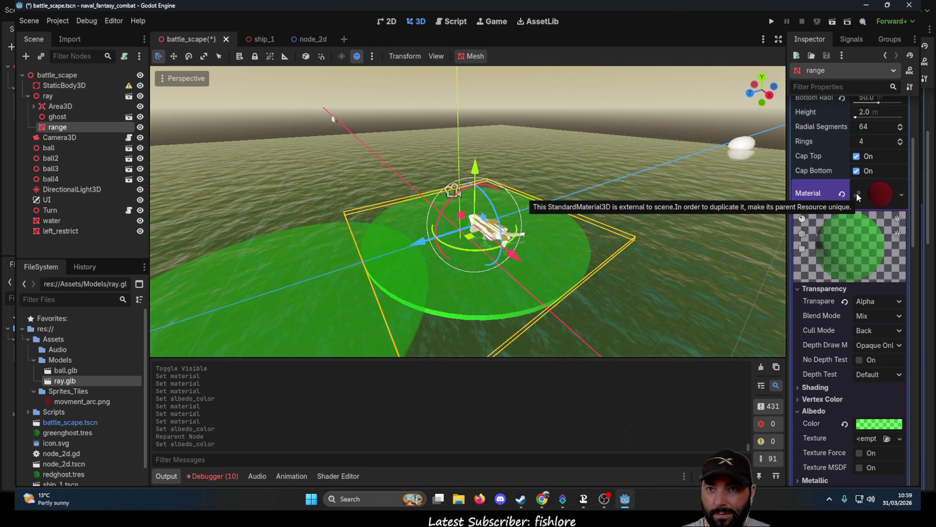
Make the range disc's cylinder mesh unique
scroll(844, 215, up, 1)
scroll(844, 214, up, 2)
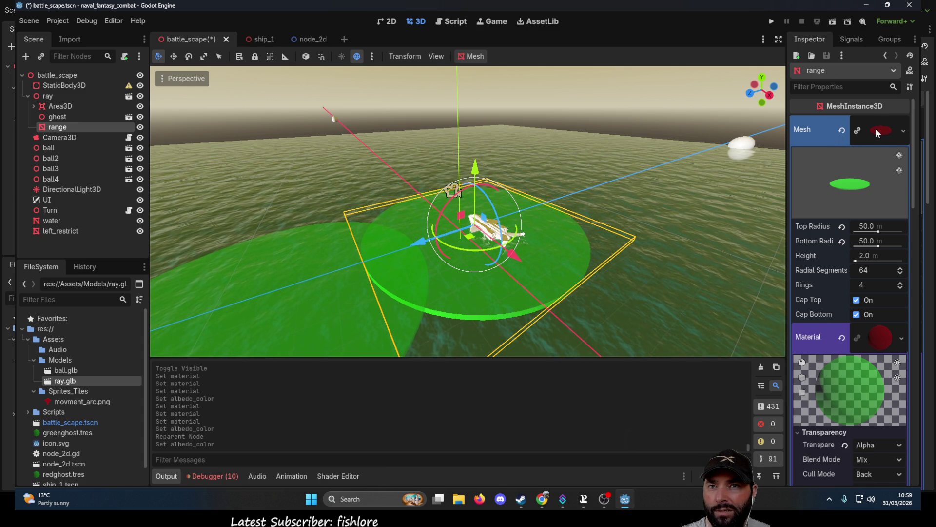
click(903, 131)
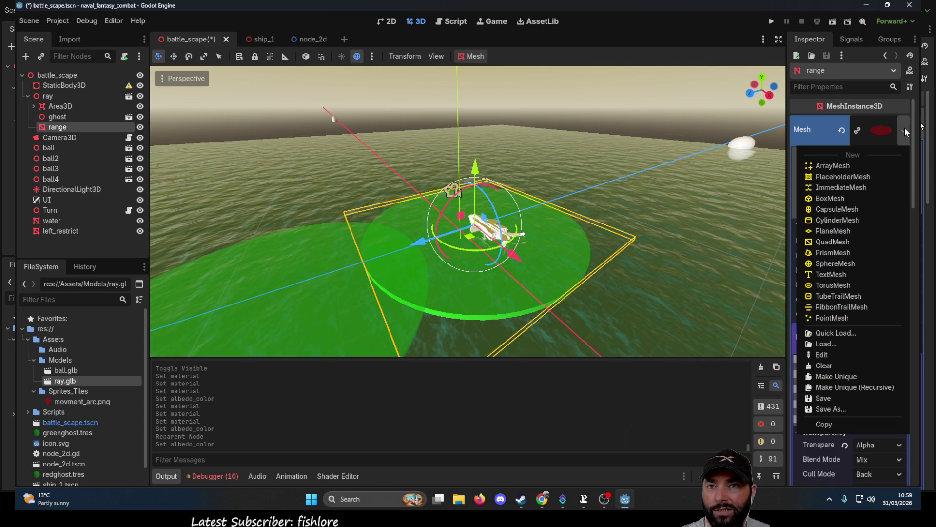
click(834, 398)
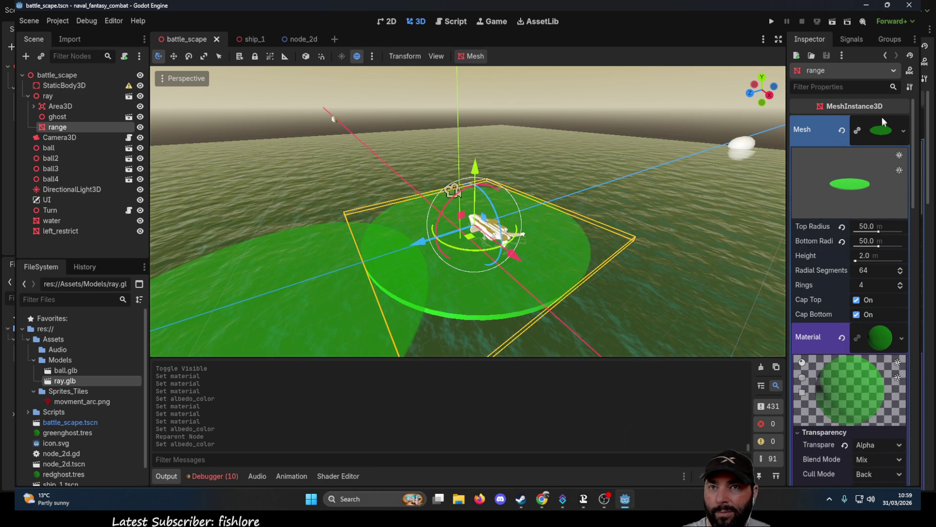
Save the range disc's mesh to its own file named range_mesh.tres
click(903, 130)
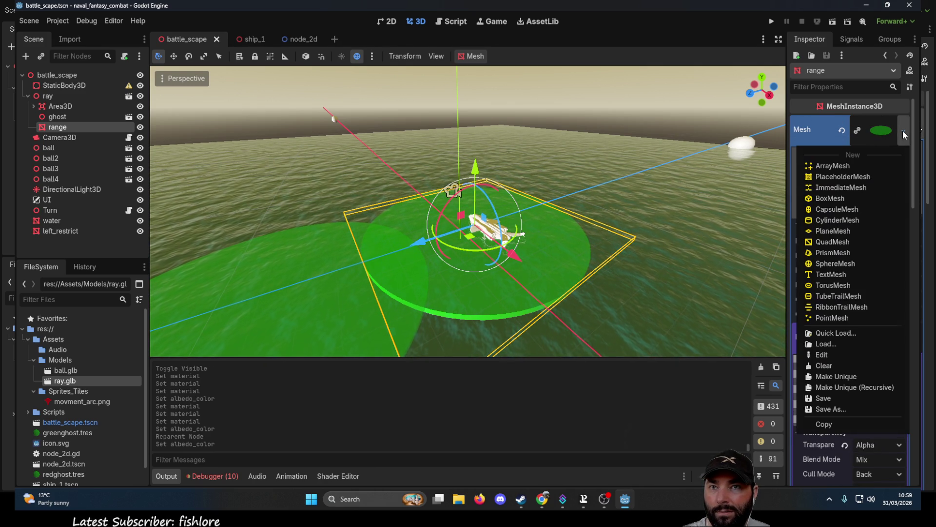
click(838, 410)
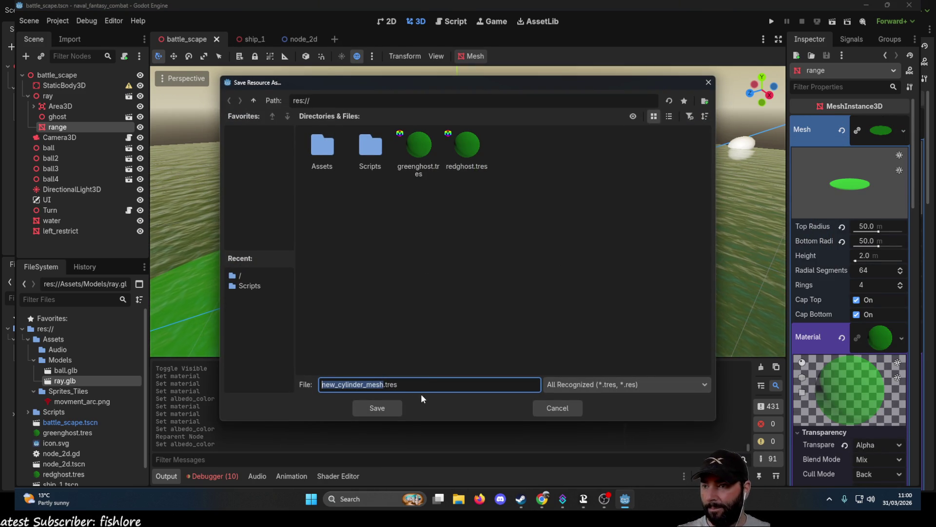
key(Home)
key(shift+Right)
key(shift+Right)
key(shift+Right)
key(shift+Right)
key(shift+Right)
key(shift+Right)
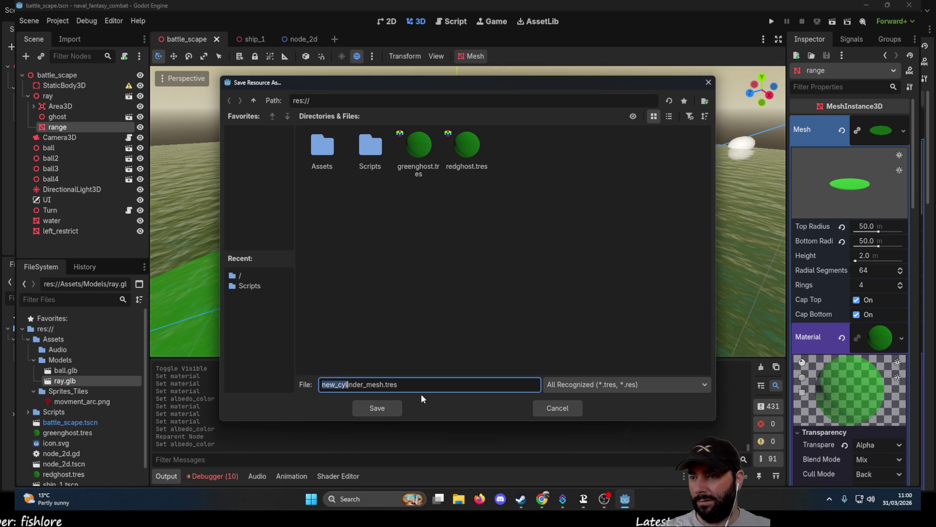
text(range)
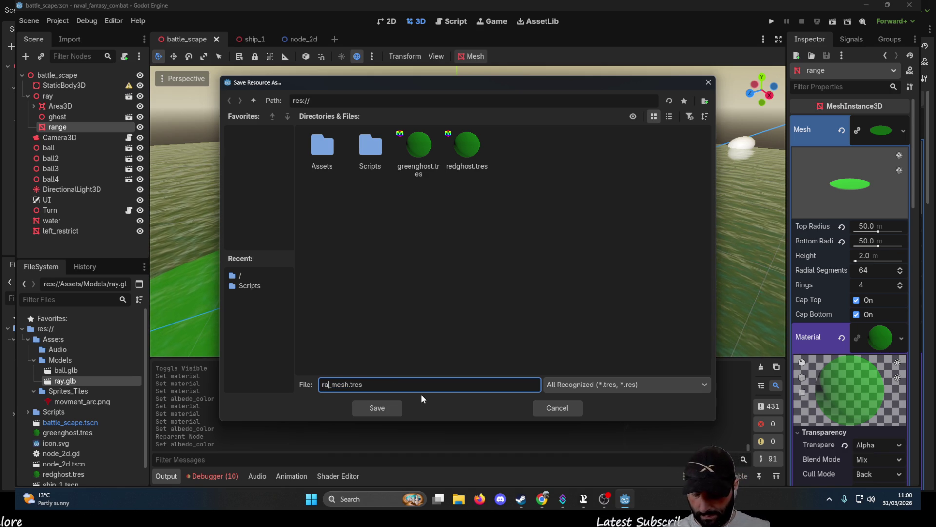
click(383, 408)
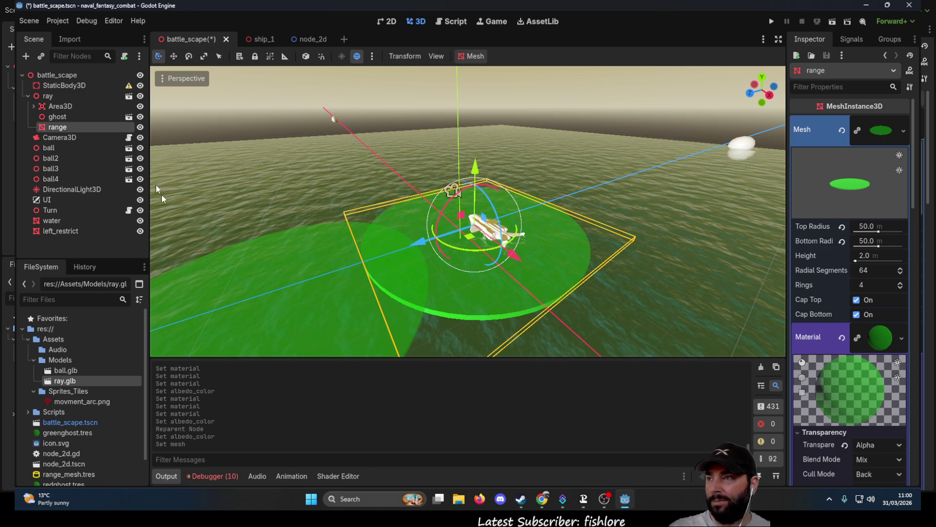
click(280, 293)
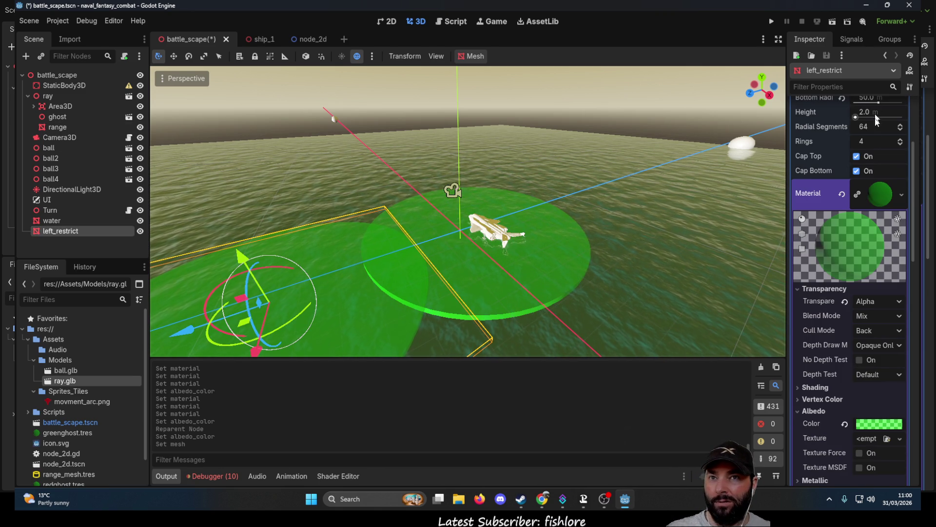
Save left_restrict's mesh to a separate file, exclusion_mesh.tres
scroll(875, 105, up, 3)
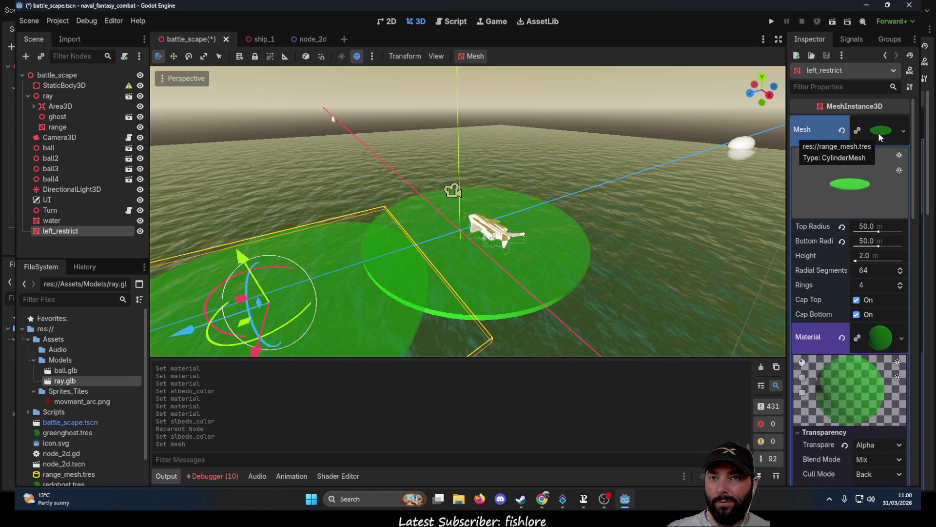
click(903, 133)
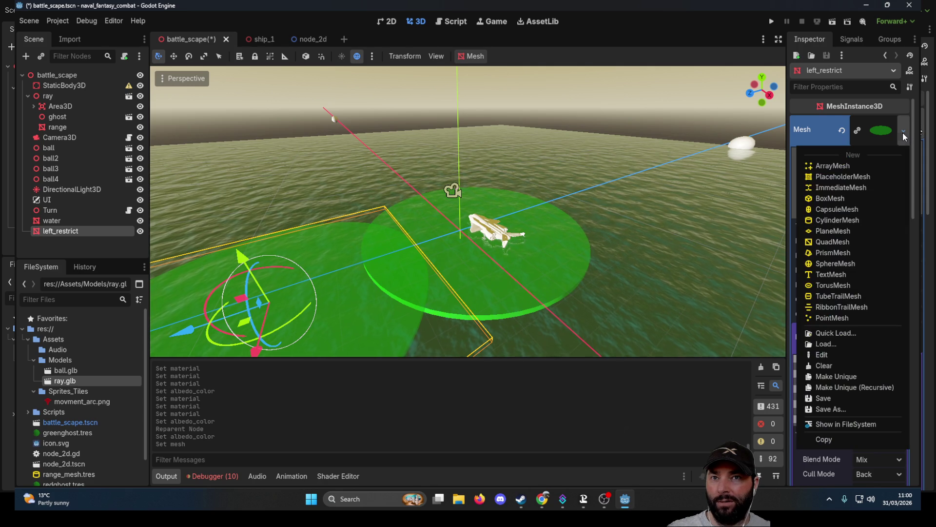
click(832, 409)
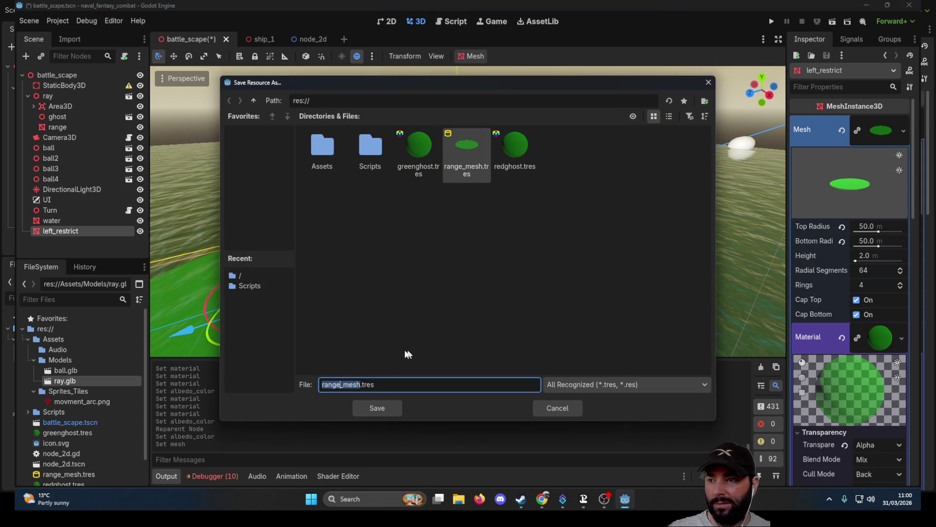
click(335, 384)
text(exclusio)
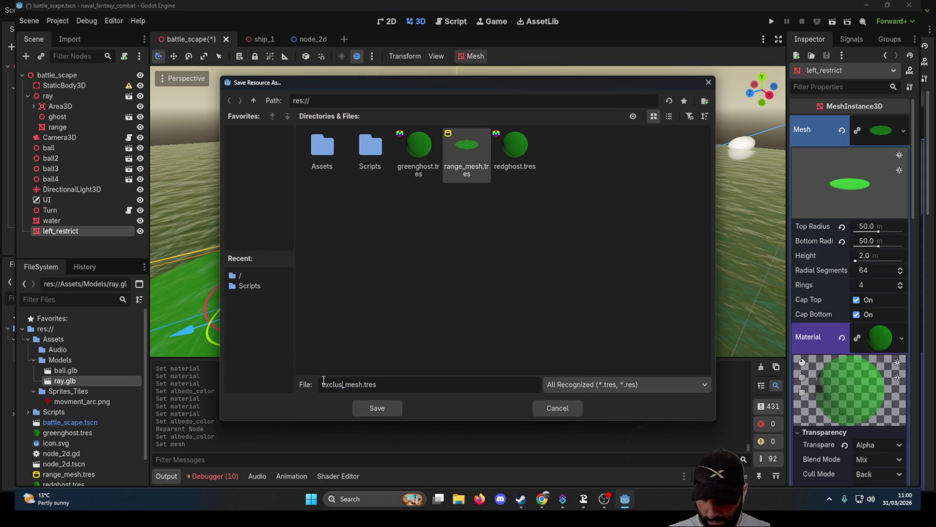
click(377, 408)
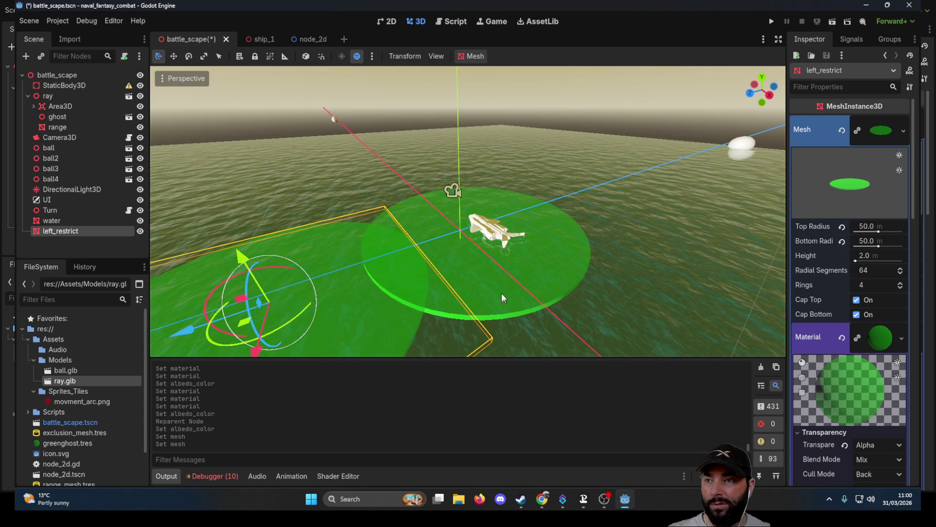
Load range_mesh.tres back onto the range disc as its mesh
click(499, 263)
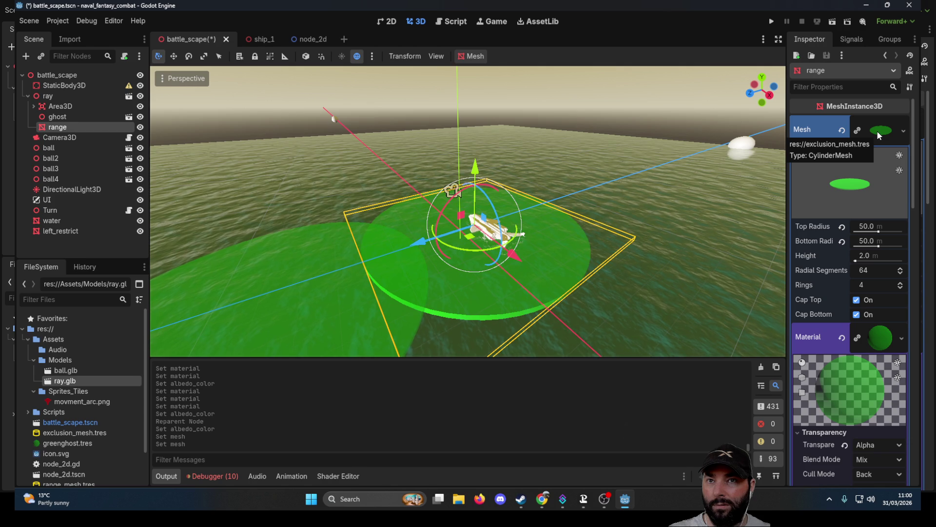
click(903, 130)
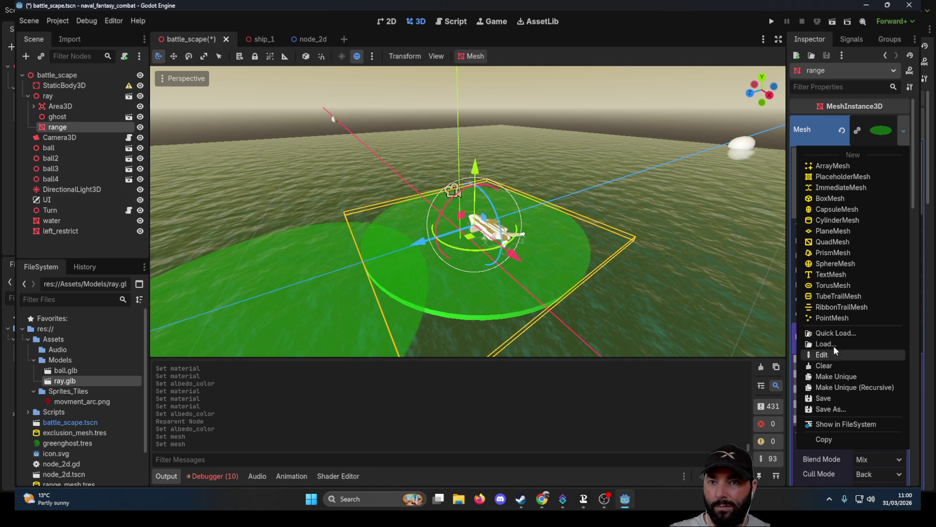
click(833, 344)
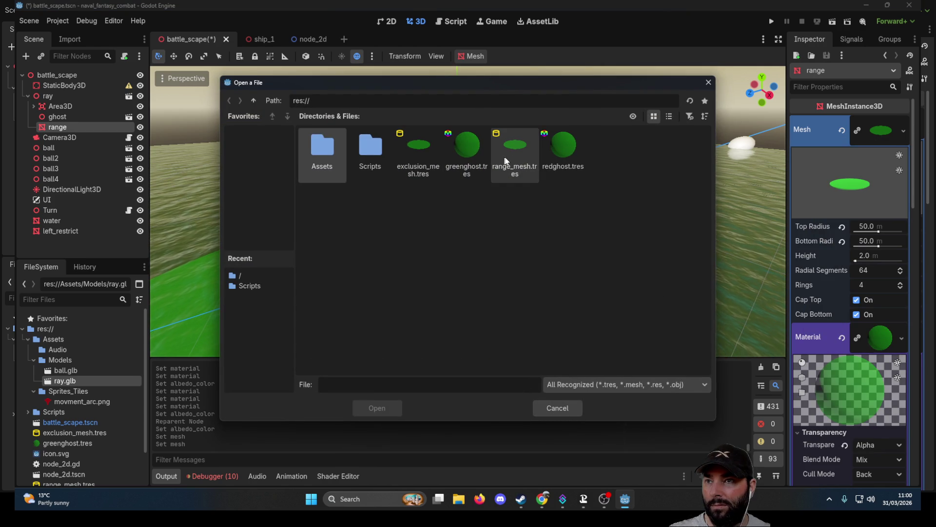
click(516, 155)
click(379, 407)
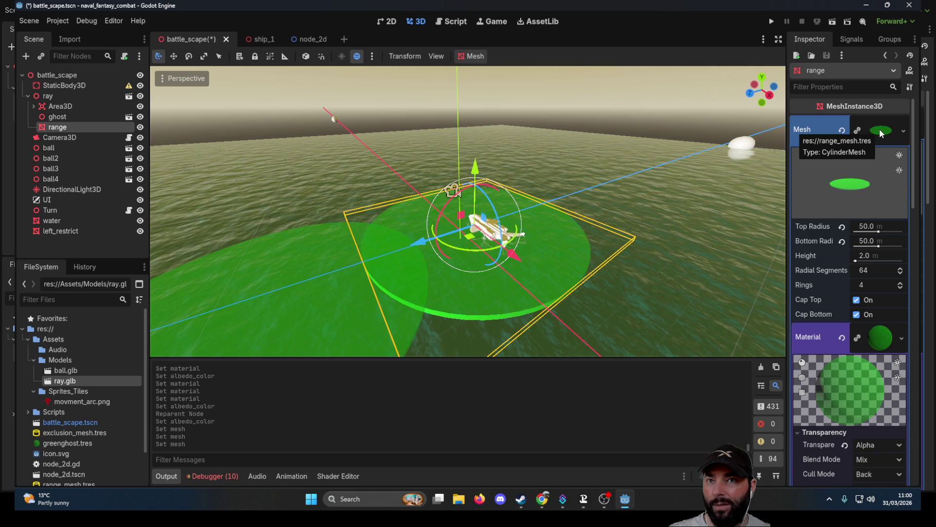
click(326, 308)
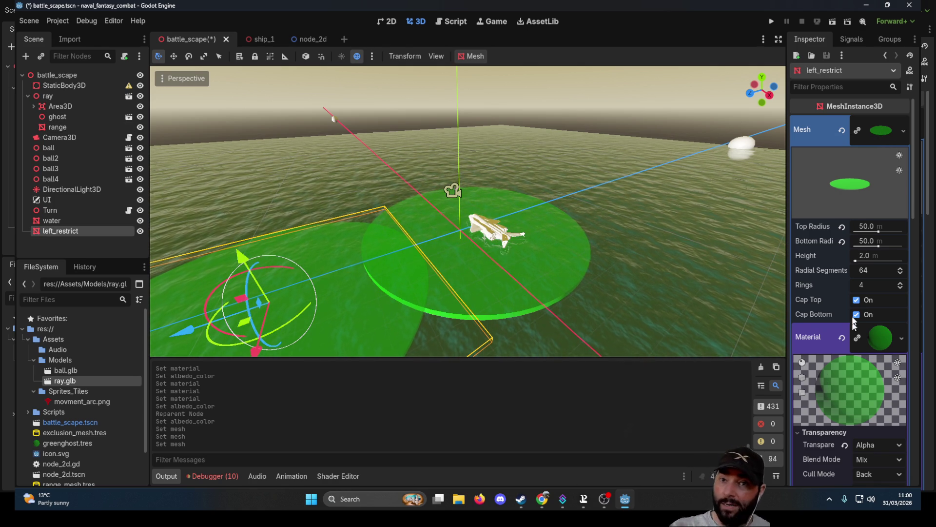
Tint left_restrict's material albedo red by raising the red channel to full
scroll(851, 321, down, 5)
click(885, 429)
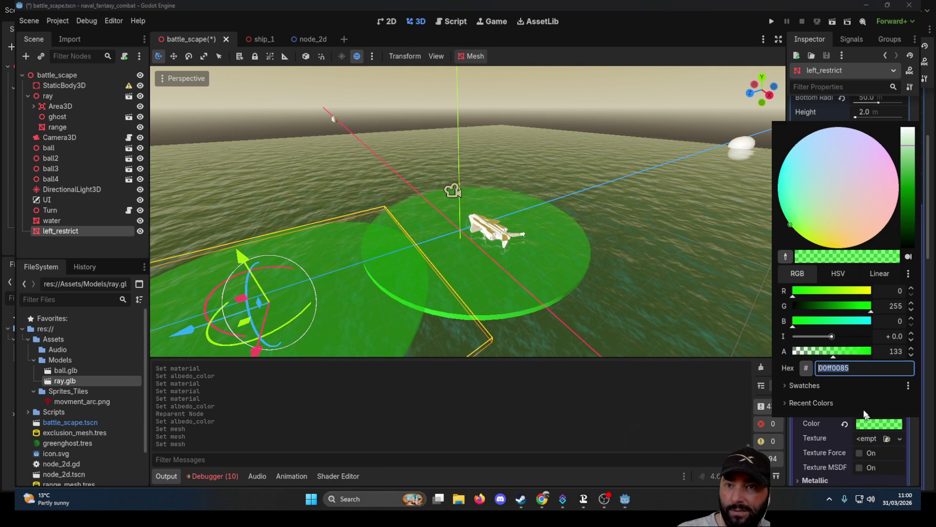
mouse_move(794, 297)
mouse_down()
mouse_move(878, 293)
mouse_move(829, 316)
mouse_move(777, 317)
mouse_up()
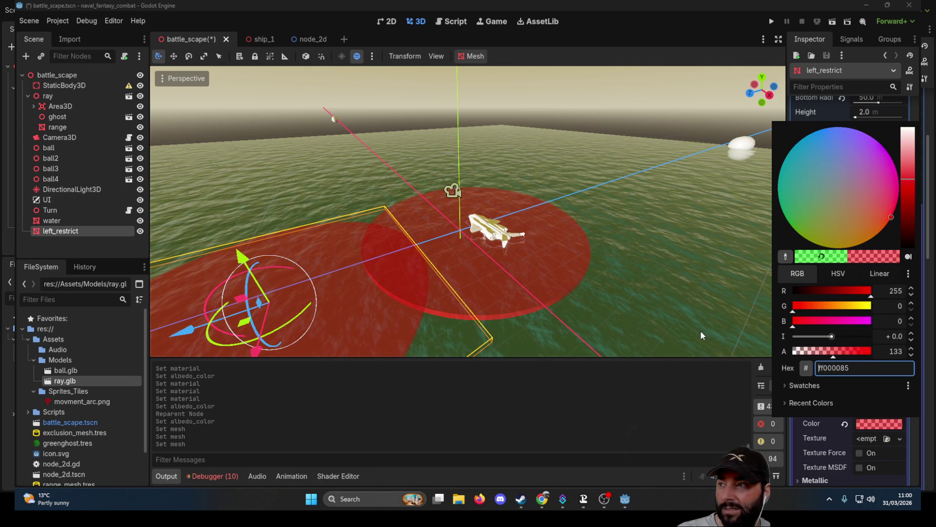
click(730, 171)
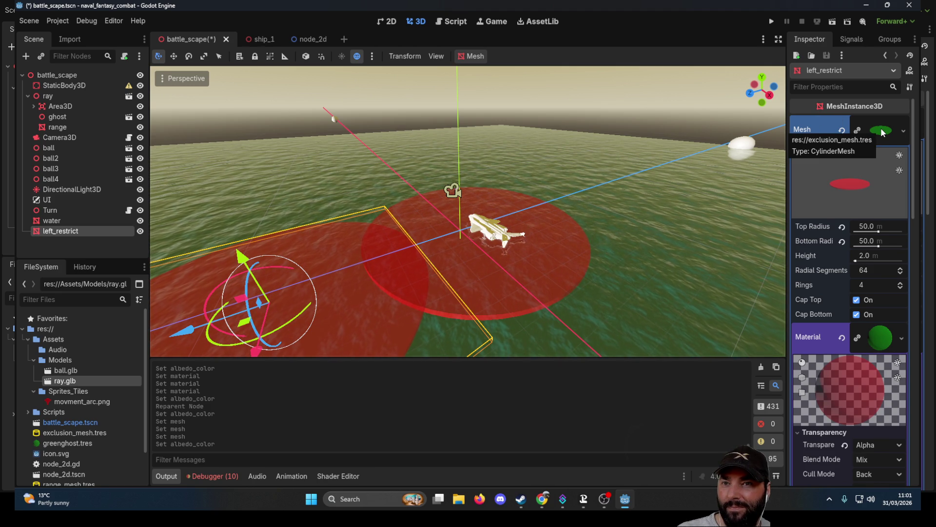
scroll(871, 314, down, 4)
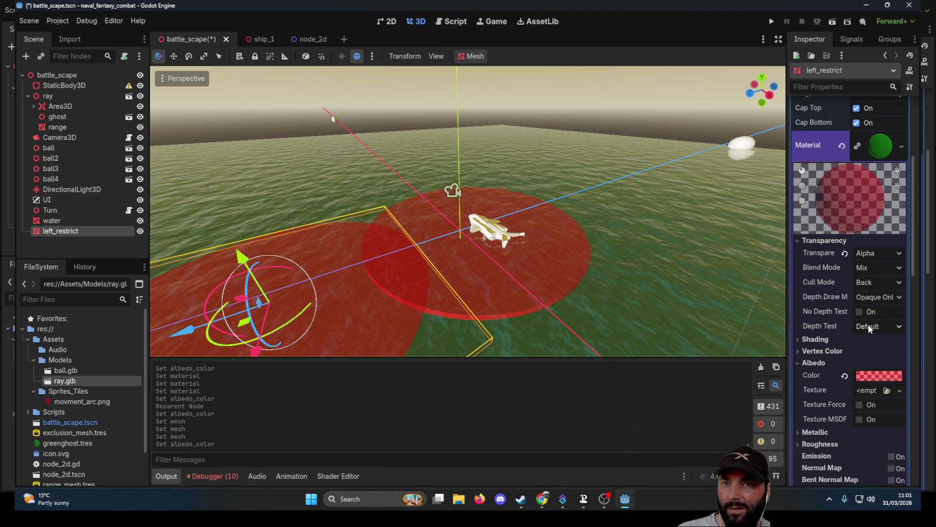
scroll(859, 291, up, 2)
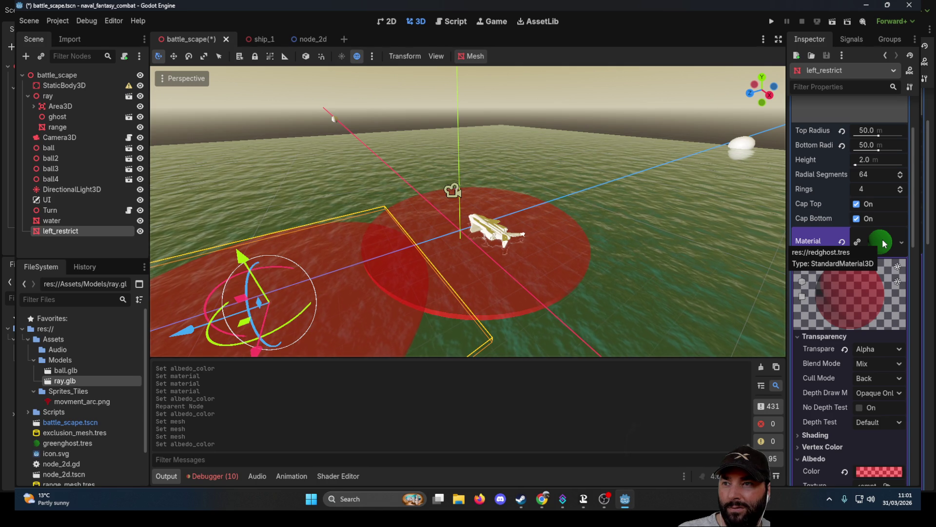
Load the greenghost.tres material onto the range disc
click(480, 283)
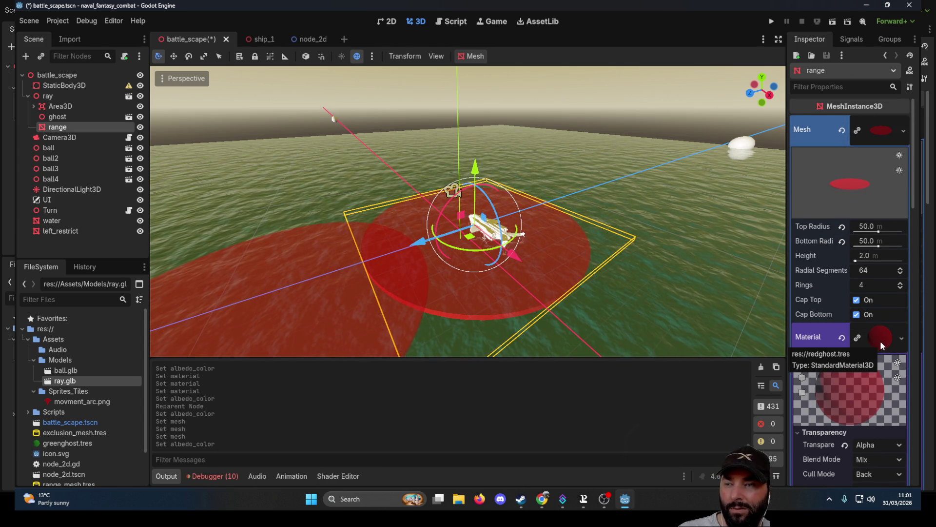
click(901, 338)
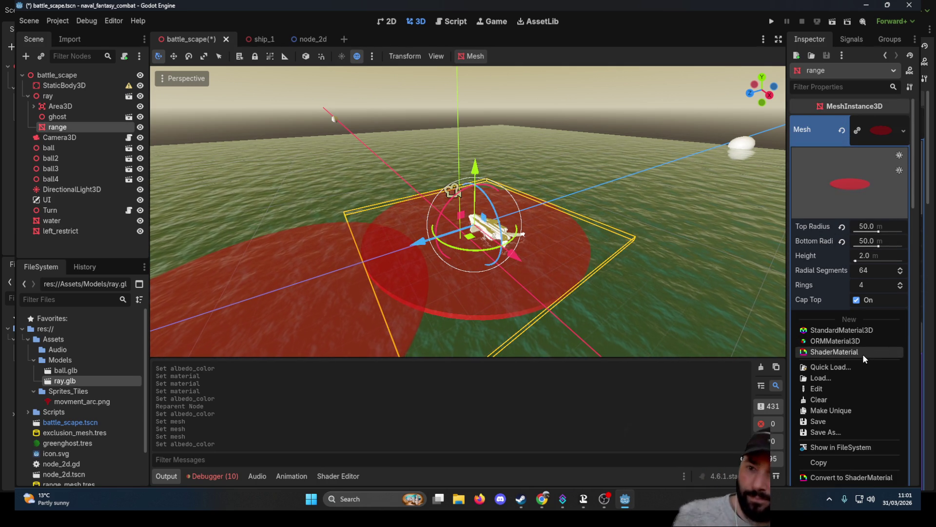
click(842, 376)
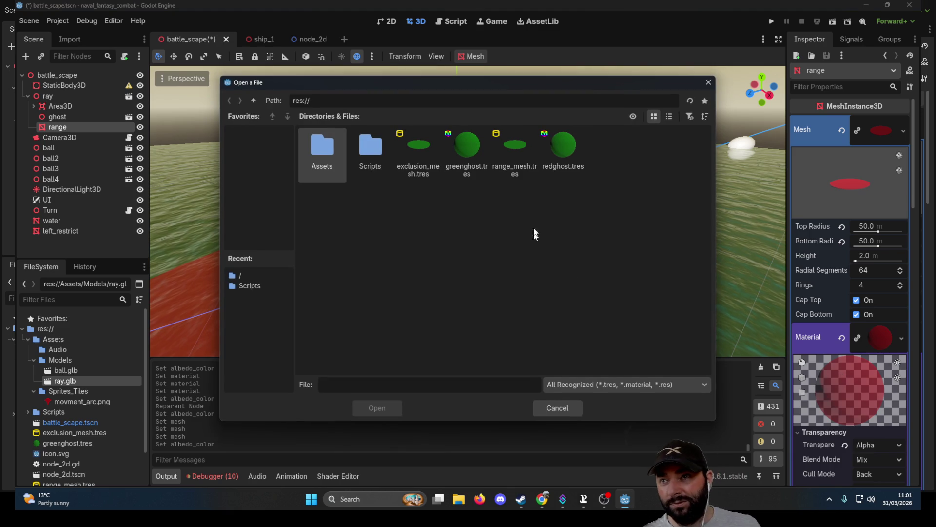
click(465, 148)
click(378, 408)
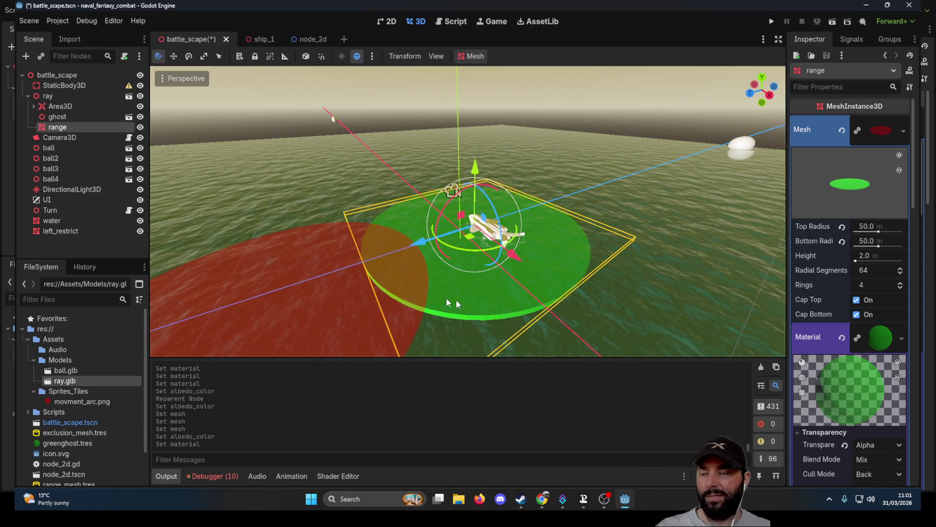
scroll(377, 286, down, 3)
click(371, 284)
Shift the red disc across the water and orbit to a closer top-down view
mouse_move(580, 313)
mouse_down()
mouse_move(609, 238)
mouse_move(521, 287)
mouse_move(221, 253)
mouse_move(251, 304)
mouse_move(288, 228)
mouse_up()
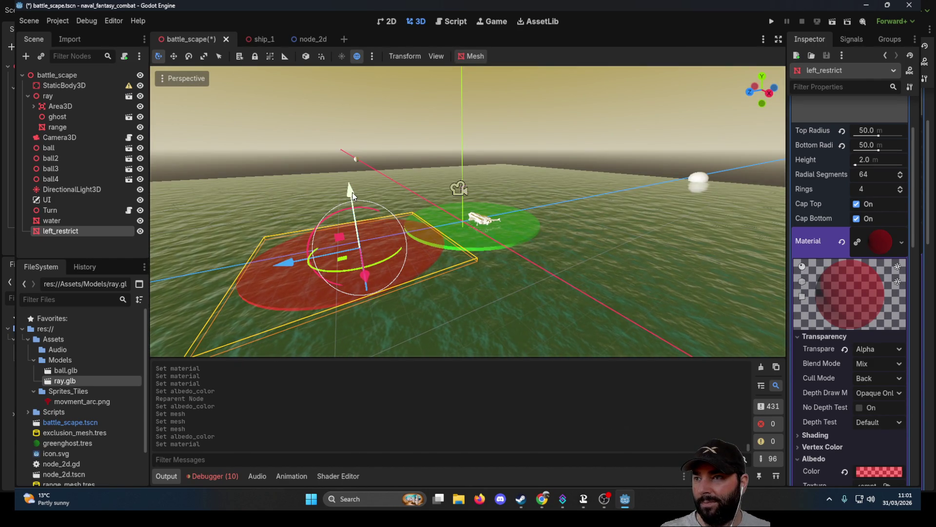
drag(352, 196, 352, 181)
mouse_move(457, 169)
mouse_down()
mouse_move(446, 267)
mouse_move(343, 176)
mouse_move(397, 231)
mouse_move(396, 146)
mouse_up()
scroll(844, 246, up, 2)
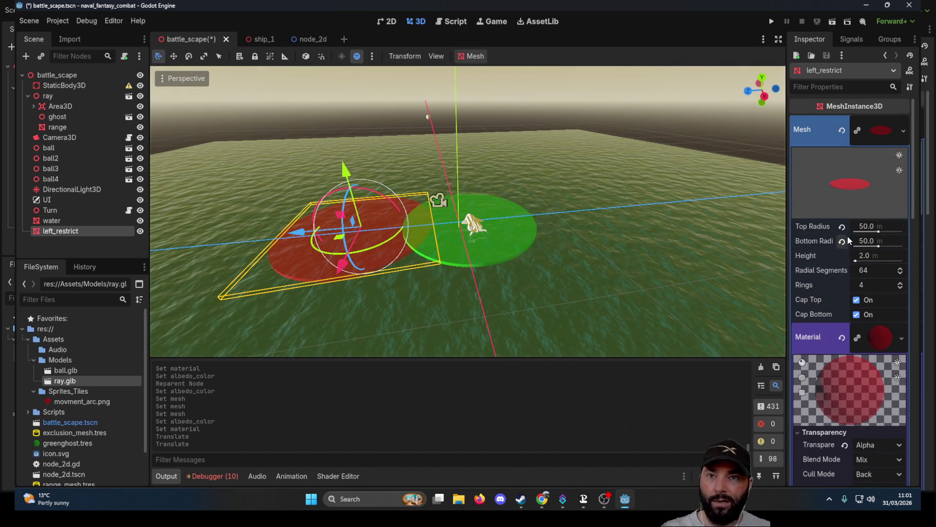
mouse_move(531, 197)
mouse_down()
mouse_move(536, 229)
mouse_move(527, 227)
mouse_up()
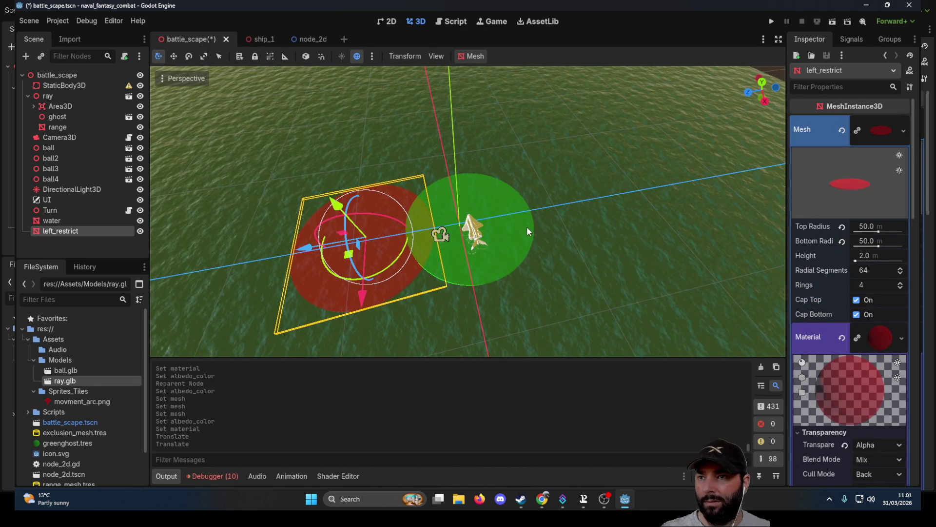
Set the range disc's top and bottom radius to 100, then slide the red disc toward the ship
click(527, 226)
click(861, 226)
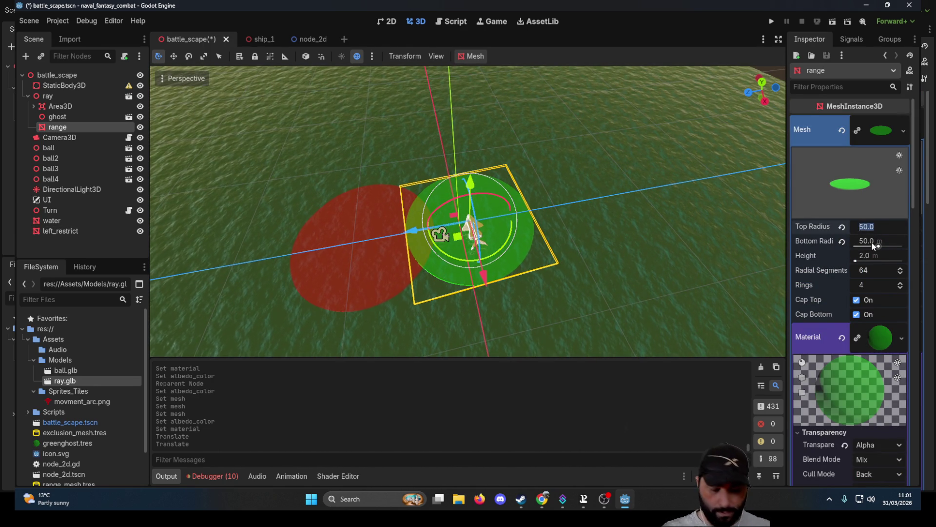
text(100)
key(Return)
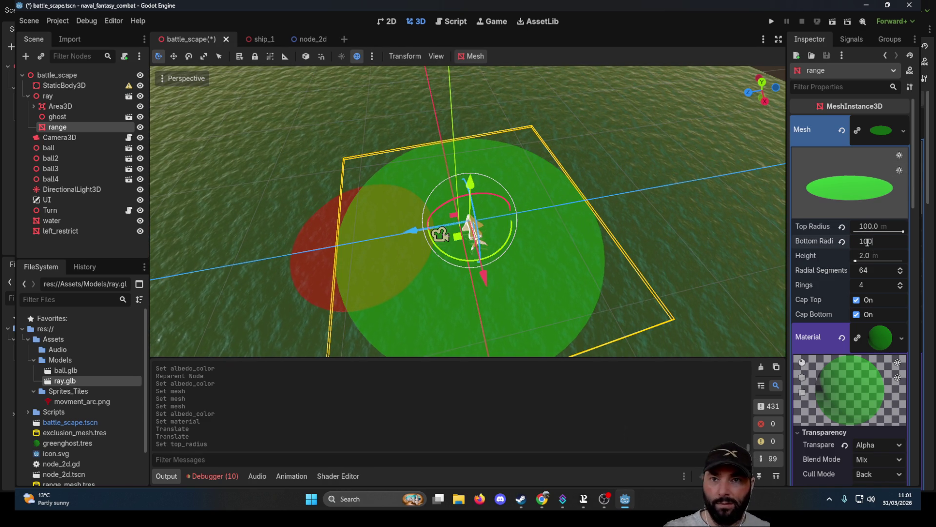
key(Return)
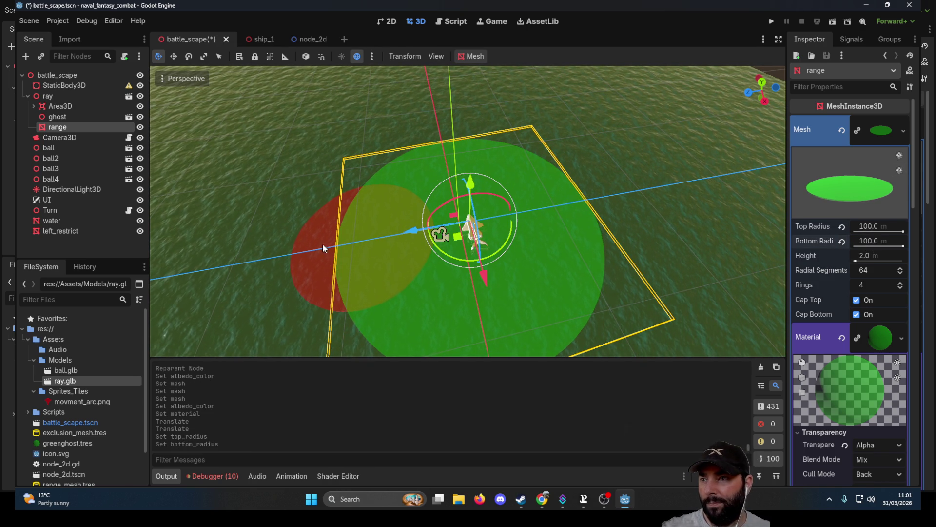
click(317, 231)
drag(307, 251, 345, 247)
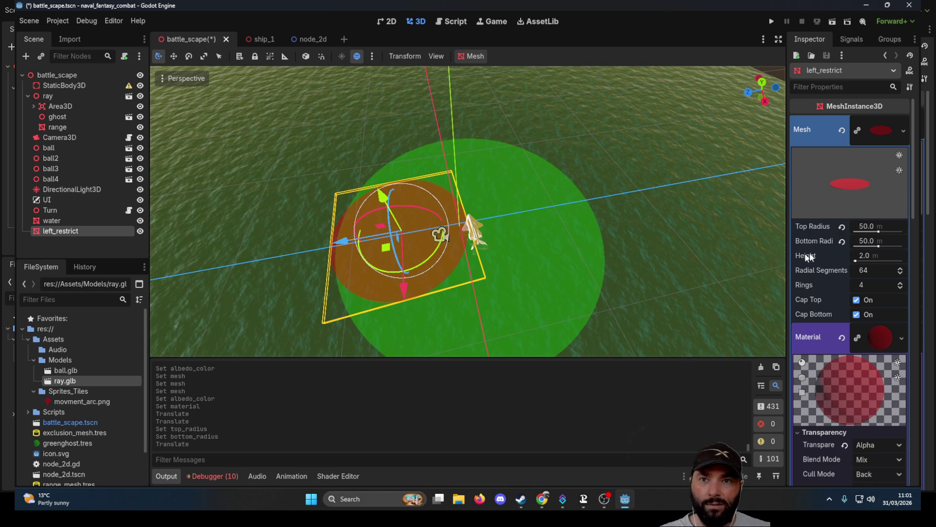
Set left_restrict's position to 0, 0, 0 and its Y rotation to 0
scroll(841, 229, down, 15)
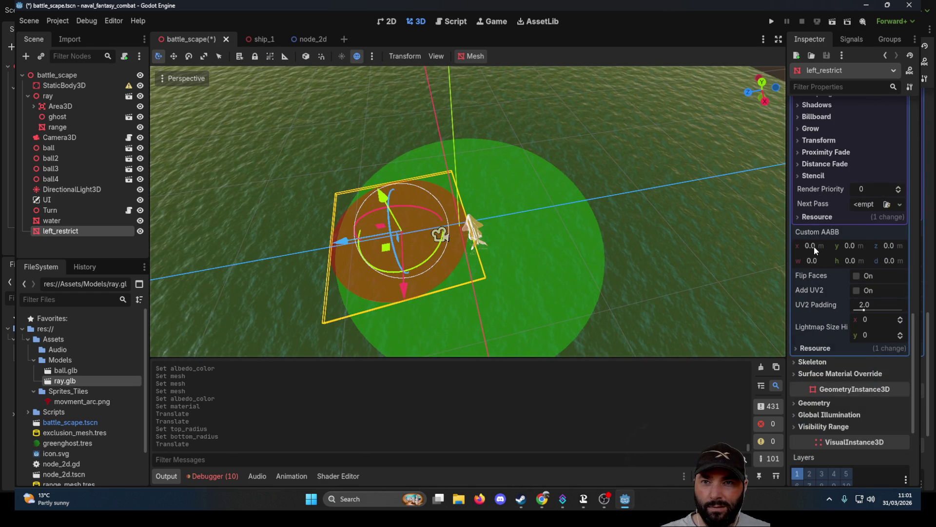
scroll(815, 337, up, 15)
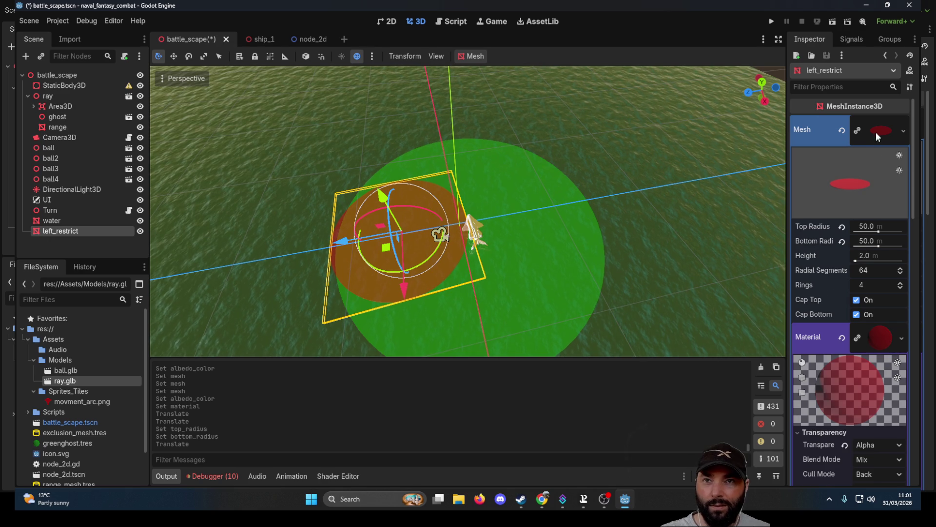
click(880, 129)
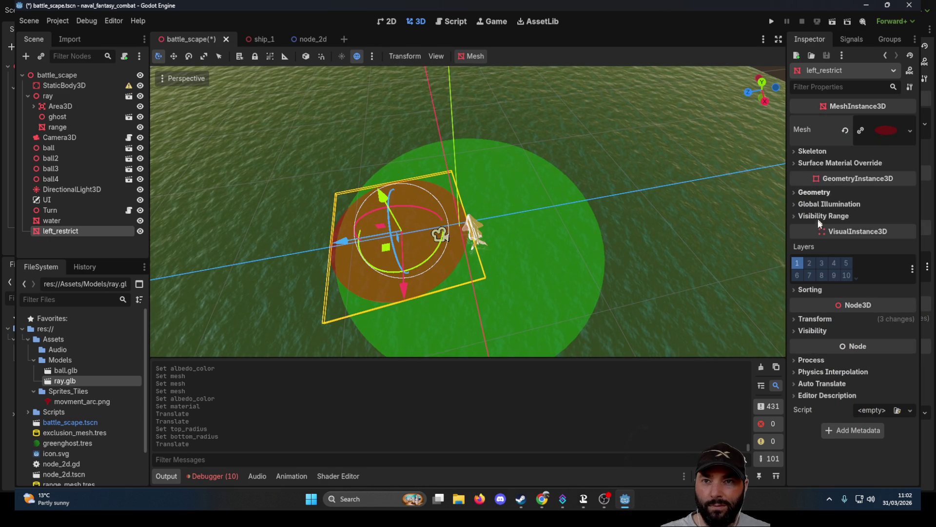
click(797, 319)
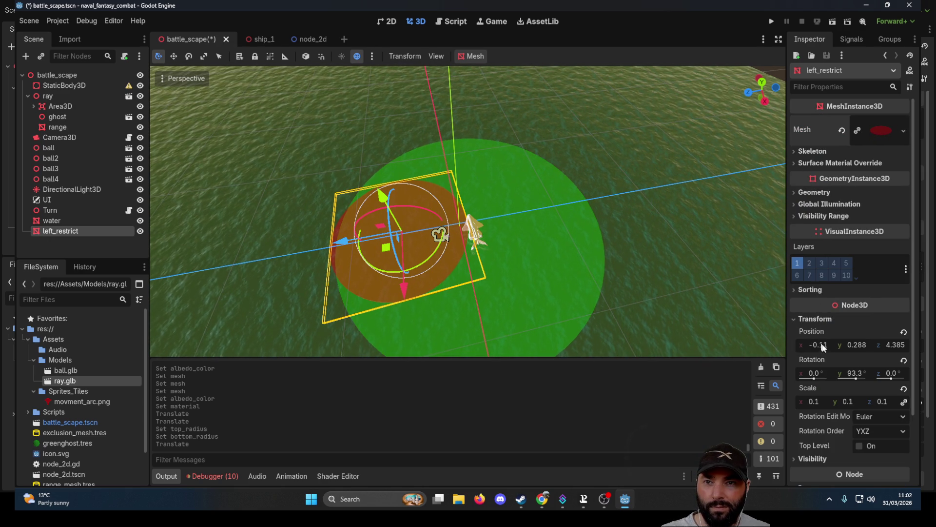
text(0)
key(Return)
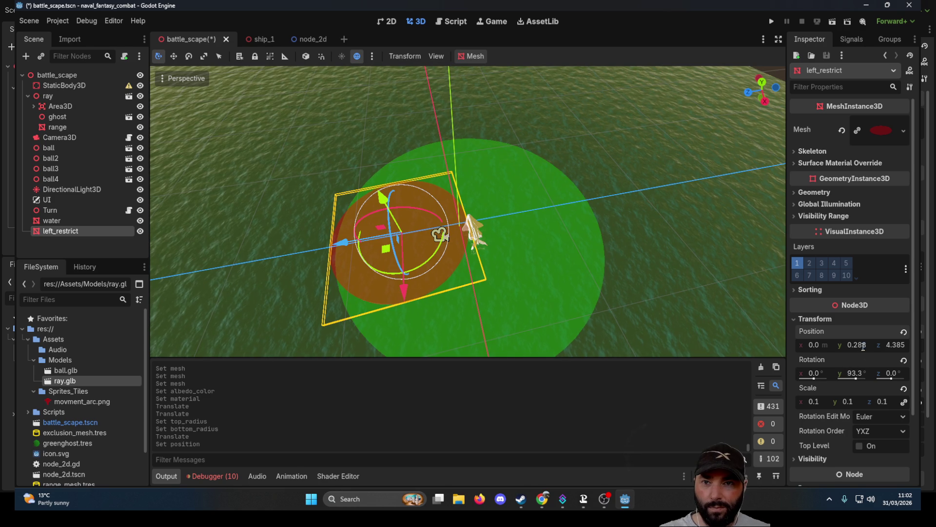
text(0)
key(Return)
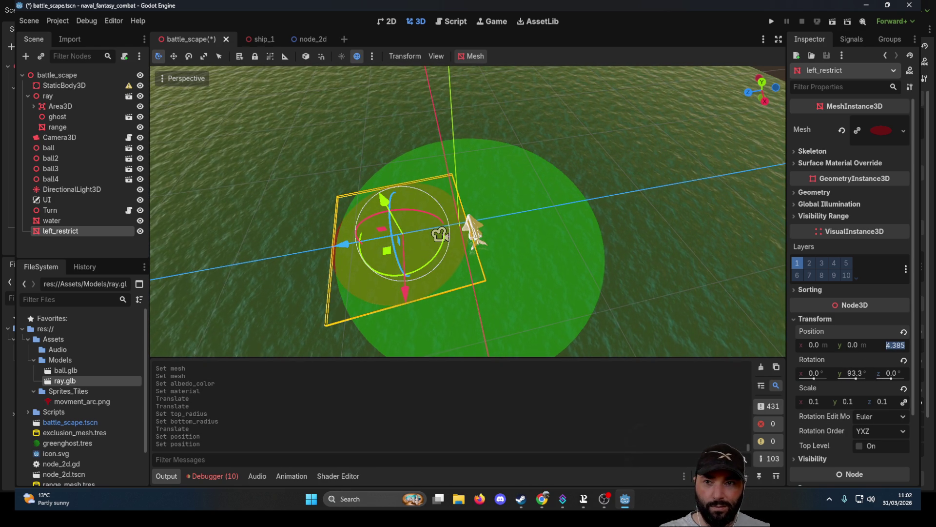
text(0)
key(Return)
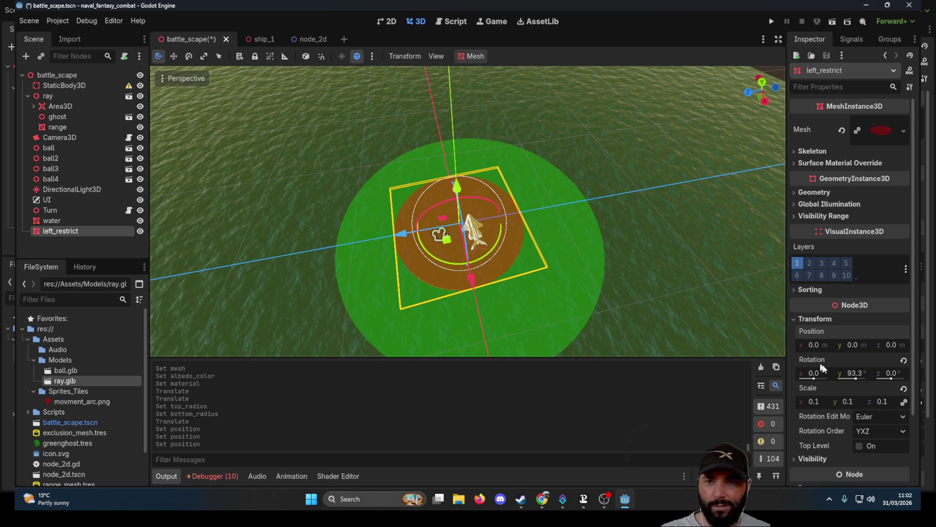
click(853, 375)
text(0)
key(Return)
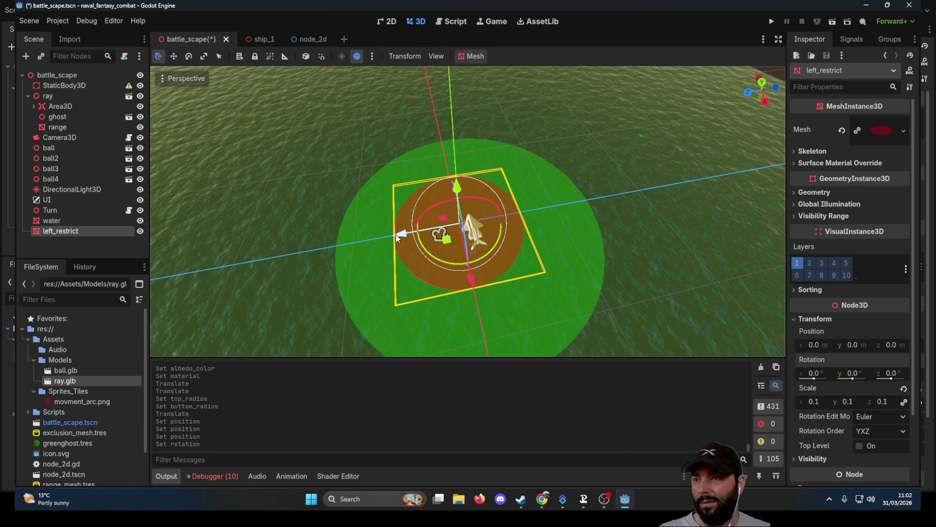
click(813, 344)
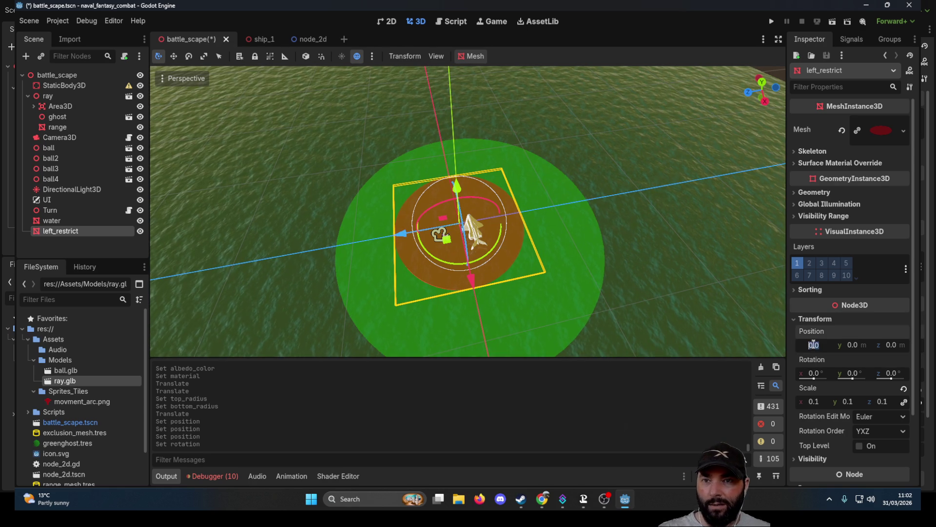
Set the range disc's Y position to 0 and zoom out over the ship area
mouse_move(638, 233)
mouse_down()
mouse_move(620, 162)
mouse_move(640, 249)
mouse_move(635, 302)
mouse_move(633, 277)
mouse_up()
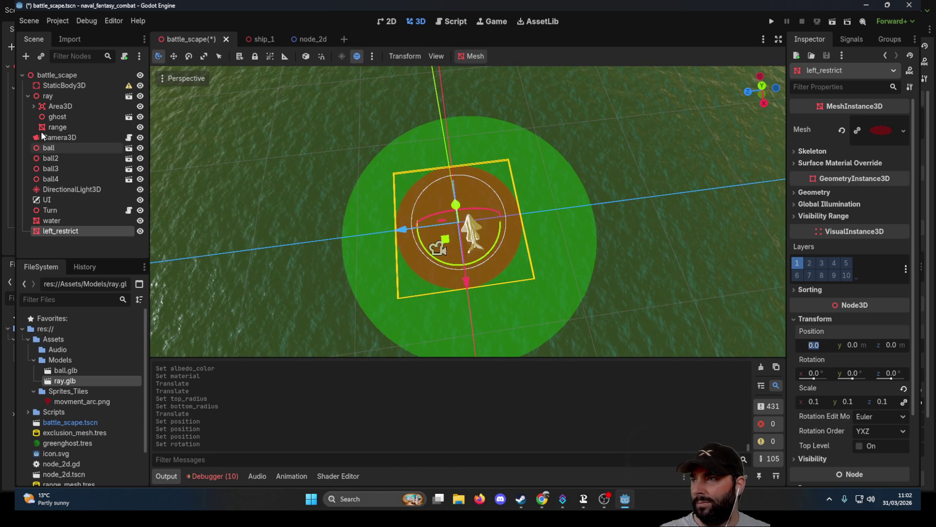
click(57, 127)
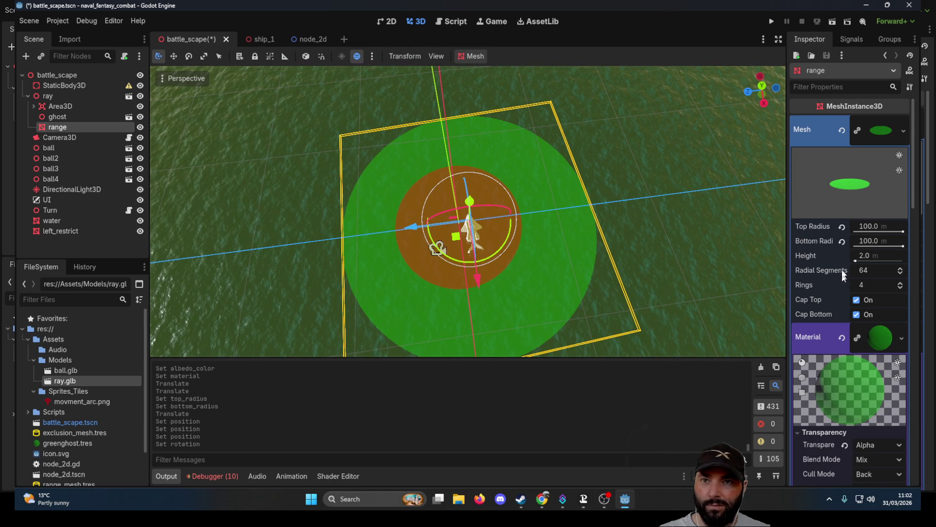
click(871, 129)
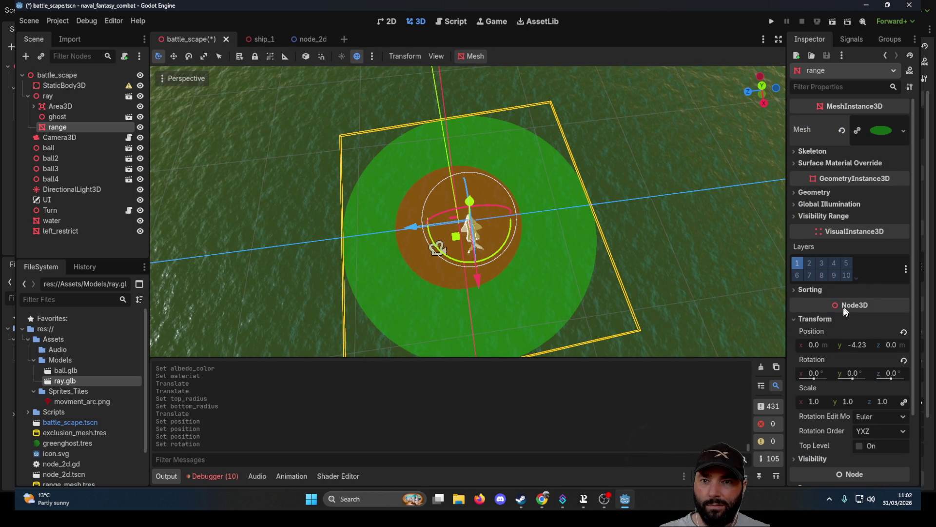
scroll(843, 312, down, 2)
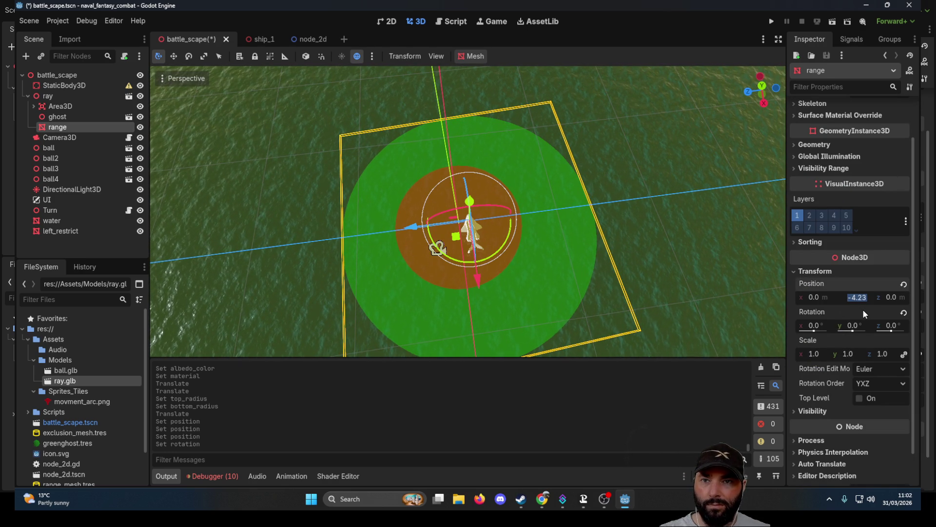
text(0)
key(Return)
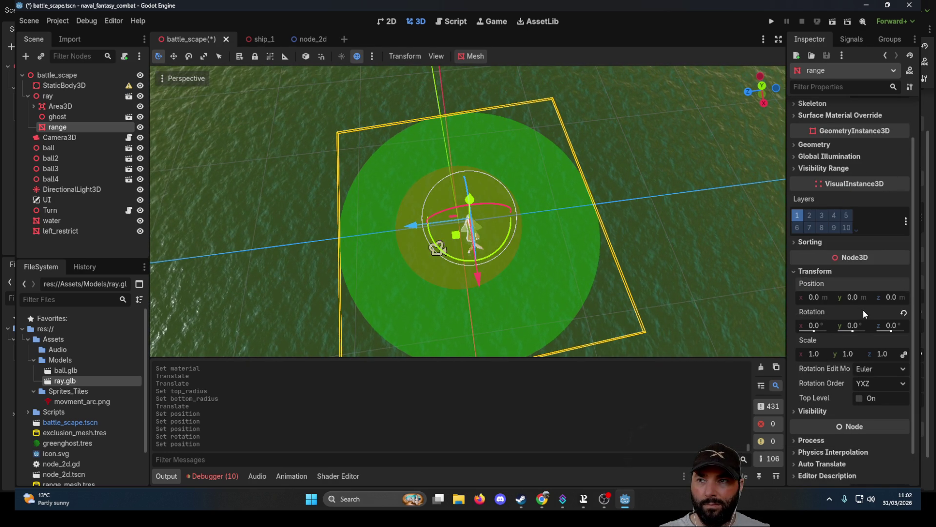
drag(627, 230, 604, 116)
scroll(572, 184, up, 6)
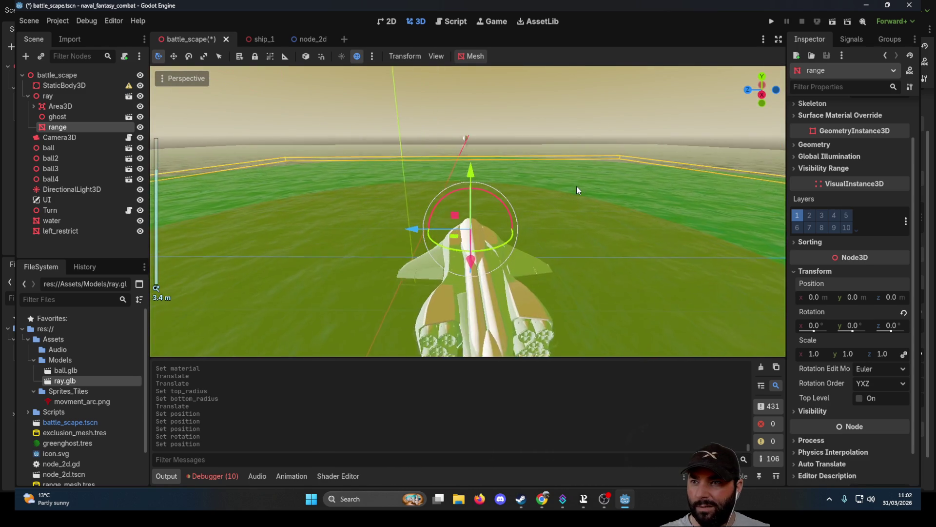
scroll(622, 156, down, 5)
mouse_move(622, 156)
mouse_down()
mouse_move(293, 163)
mouse_move(522, 224)
mouse_up()
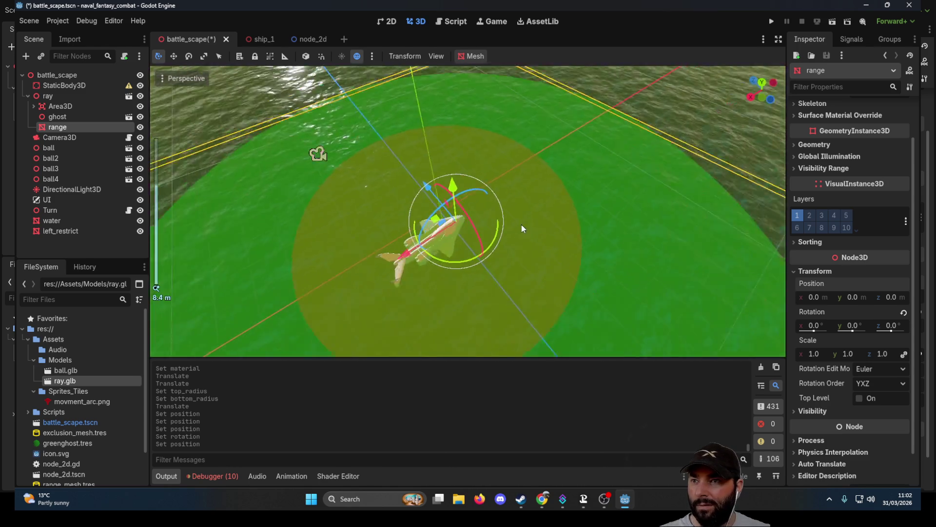
scroll(522, 225, down, 5)
mouse_move(514, 189)
mouse_down()
mouse_move(524, 147)
mouse_move(576, 178)
mouse_up()
click(79, 231)
Make left_restrict a child of the range node, keeping its name
drag(57, 232, 63, 131)
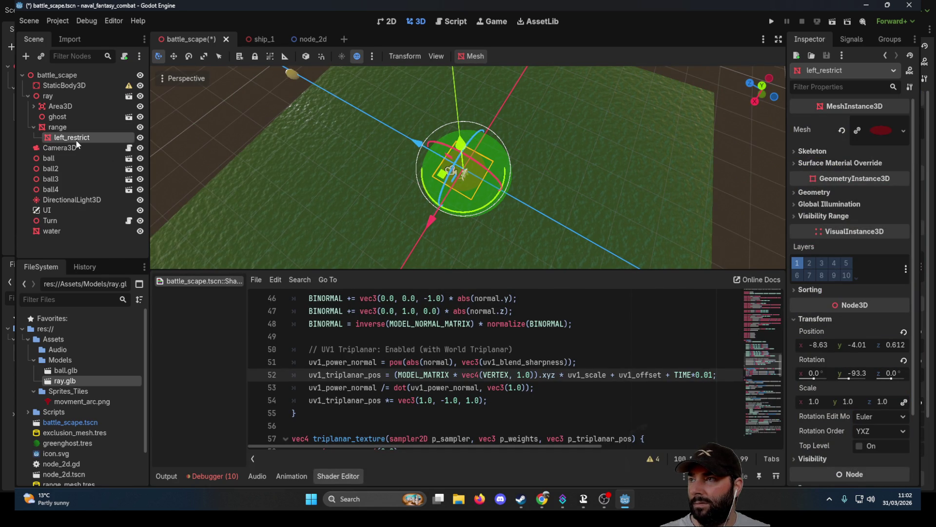
double_click(77, 141)
key(Return)
scroll(485, 177, up, 6)
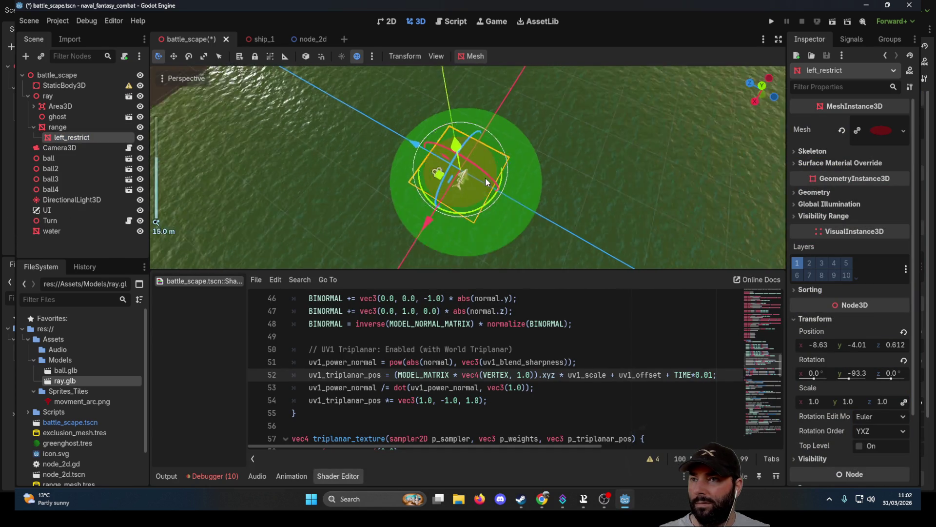
scroll(326, 169, down, 5)
mouse_move(315, 142)
mouse_down()
mouse_move(306, 110)
mouse_move(384, 86)
mouse_move(648, 104)
mouse_move(657, 89)
mouse_up()
click(482, 167)
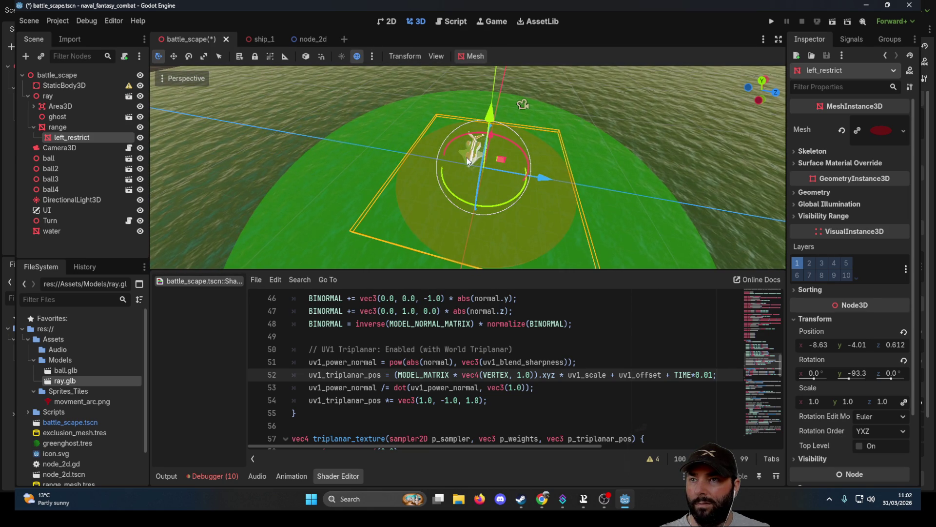
scroll(467, 161, up, 4)
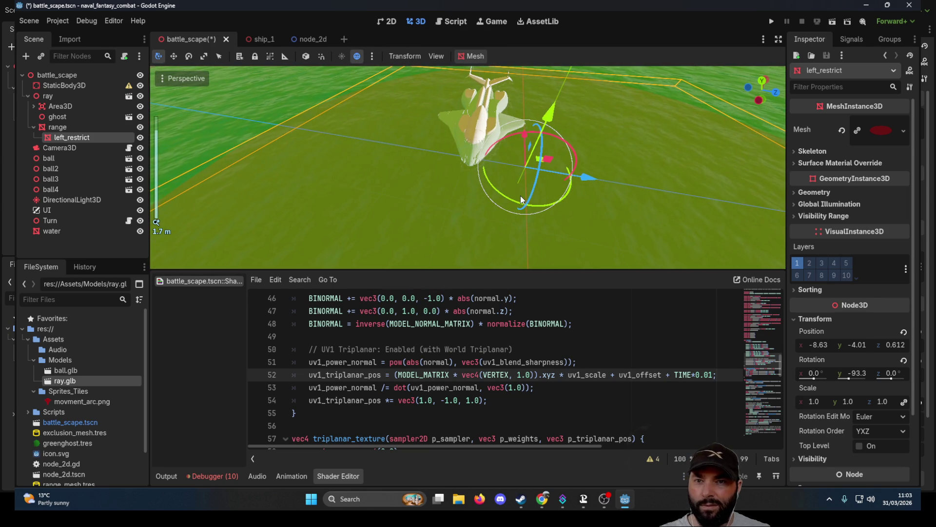
Reset left_restrict's position to 0, 0, 0 and its Y rotation from -93.3 to 0
click(822, 347)
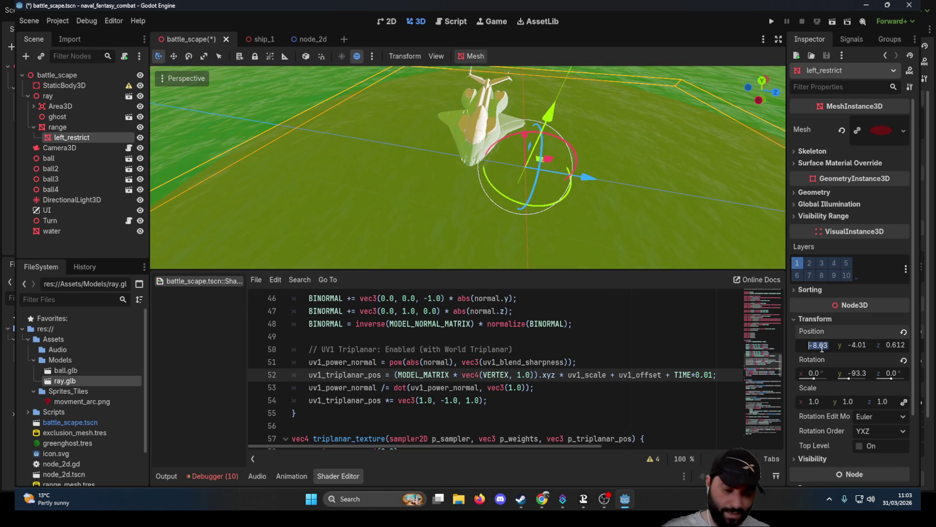
text(0)
key(Return)
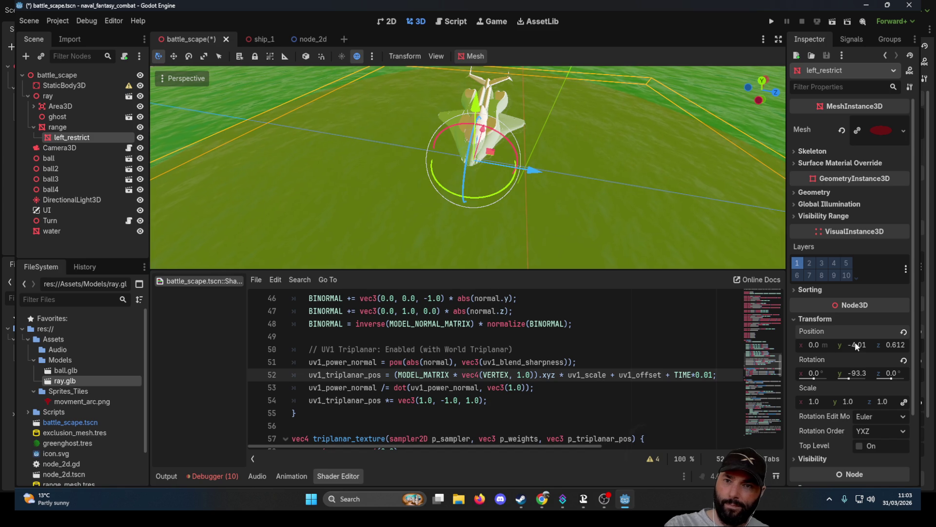
text(0)
key(Return)
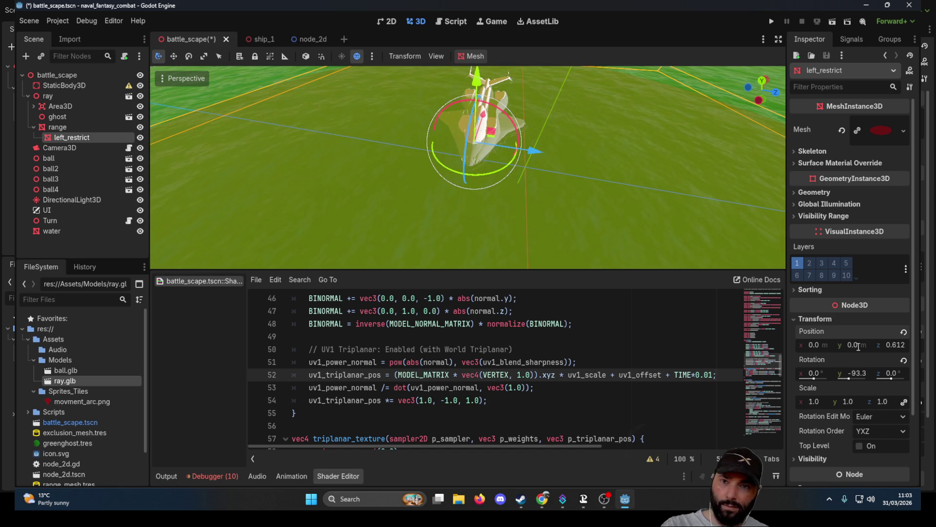
text(0)
key(Return)
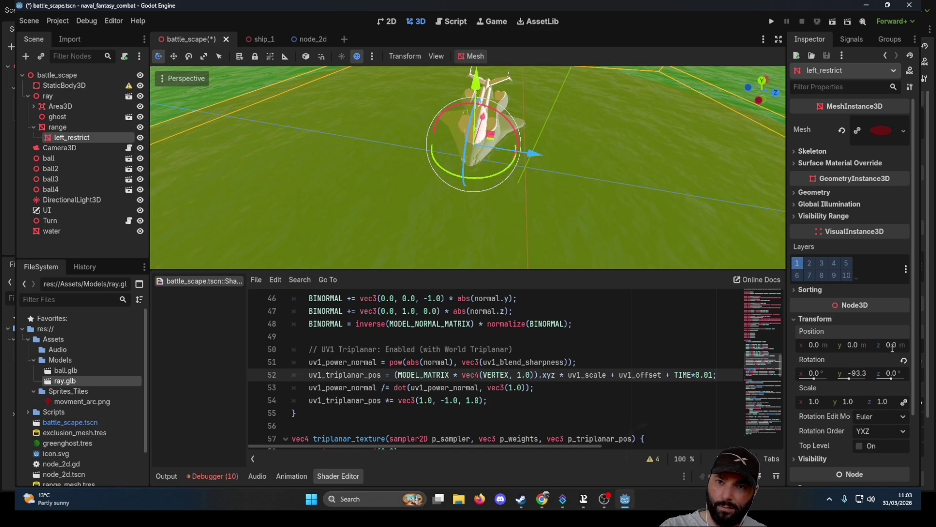
click(860, 373)
key(Return)
Select range and orbit low to check the centred disc, then reselect left_restrict
click(76, 130)
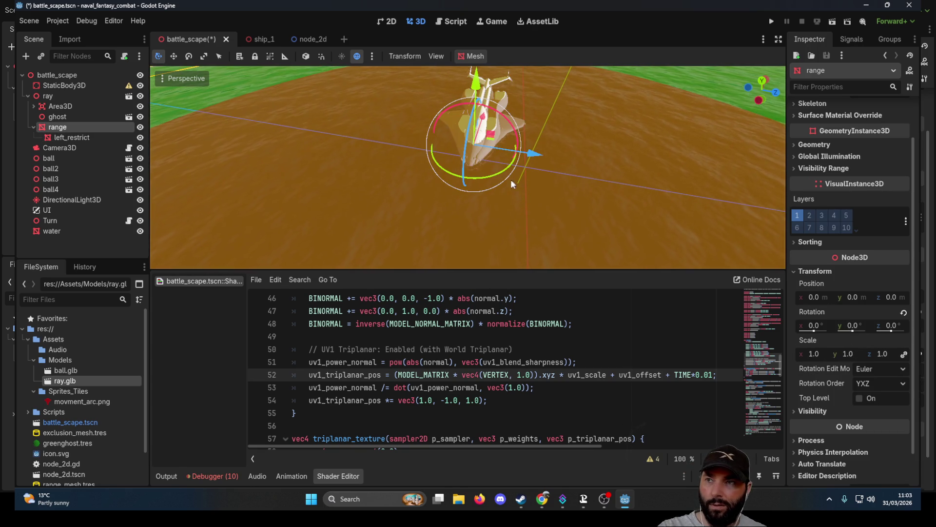
scroll(517, 185, down, 5)
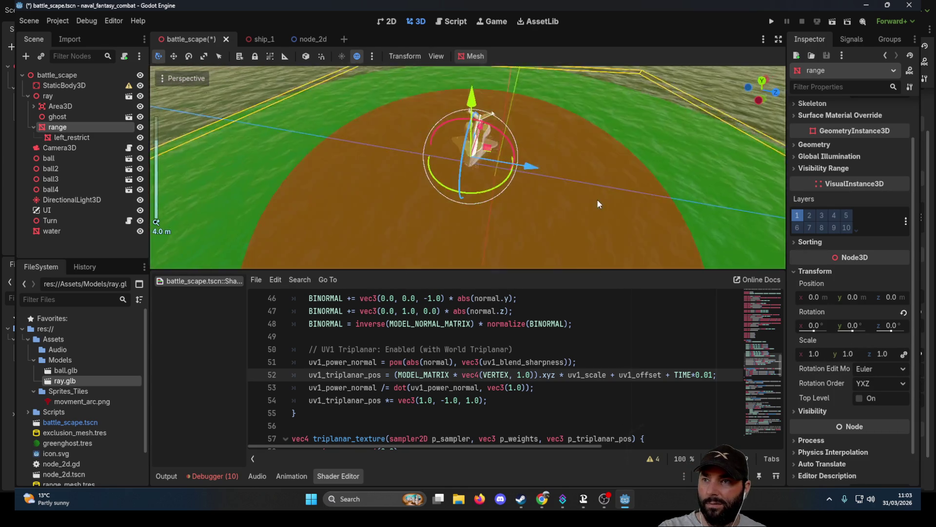
mouse_move(619, 188)
mouse_down()
mouse_move(616, 149)
mouse_move(615, 159)
mouse_move(449, 153)
mouse_move(686, 156)
mouse_move(666, 197)
mouse_move(583, 185)
mouse_up()
scroll(432, 151, up, 2)
scroll(432, 152, down, 5)
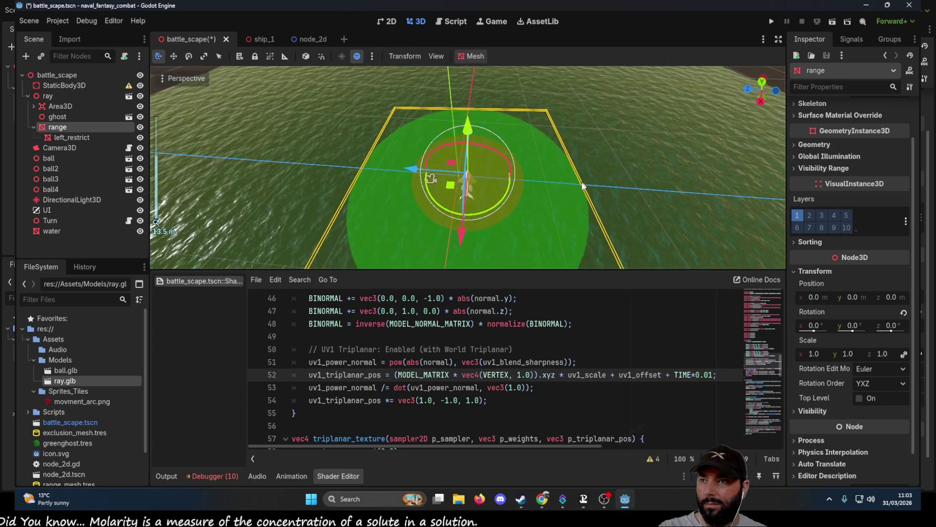
scroll(582, 185, up, 3)
click(71, 137)
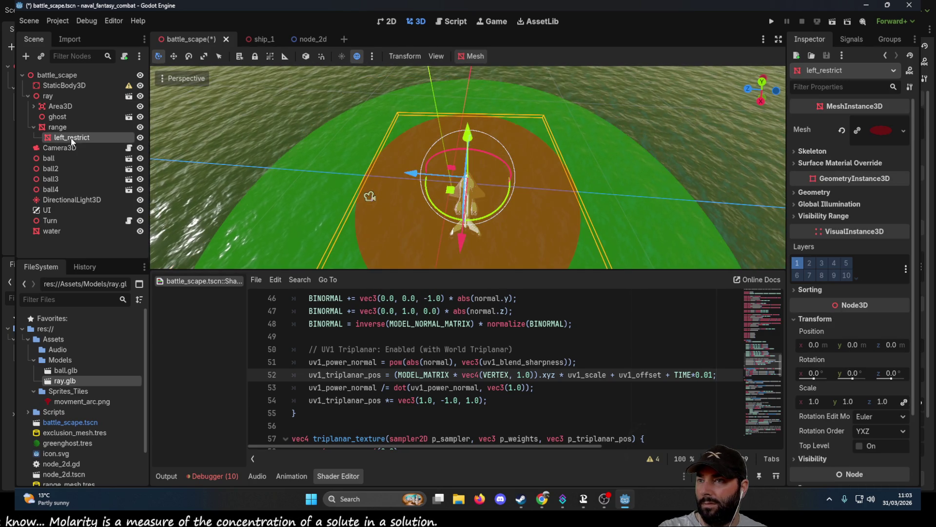
Move left_restrict to position x 50, y 5
click(819, 345)
text(50)
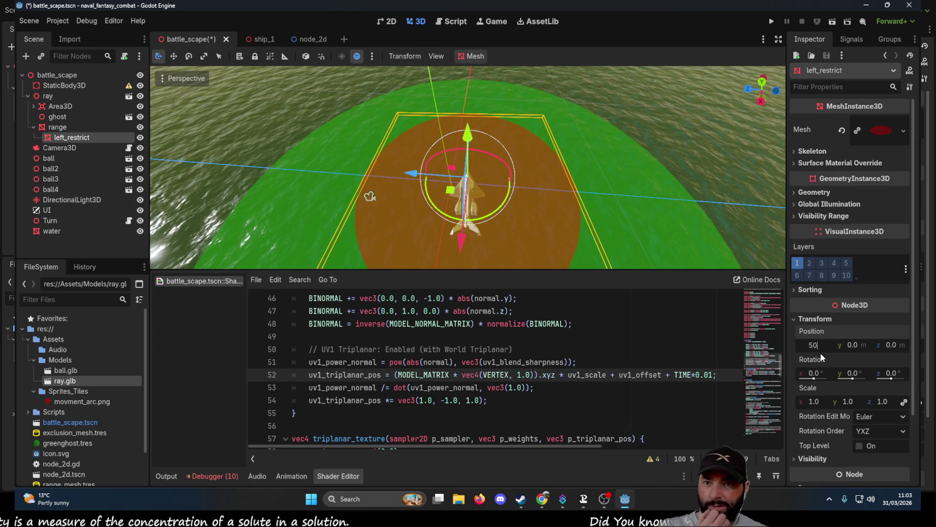
key(Return)
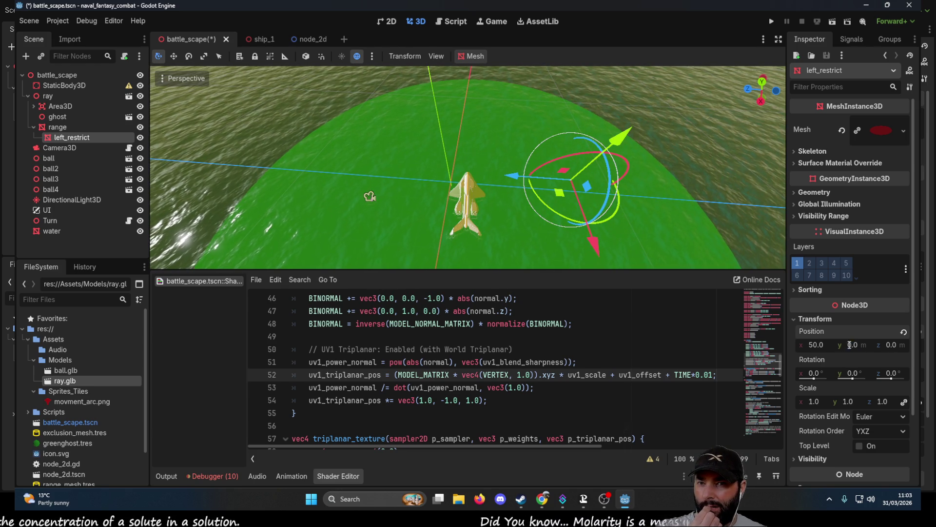
key(Return)
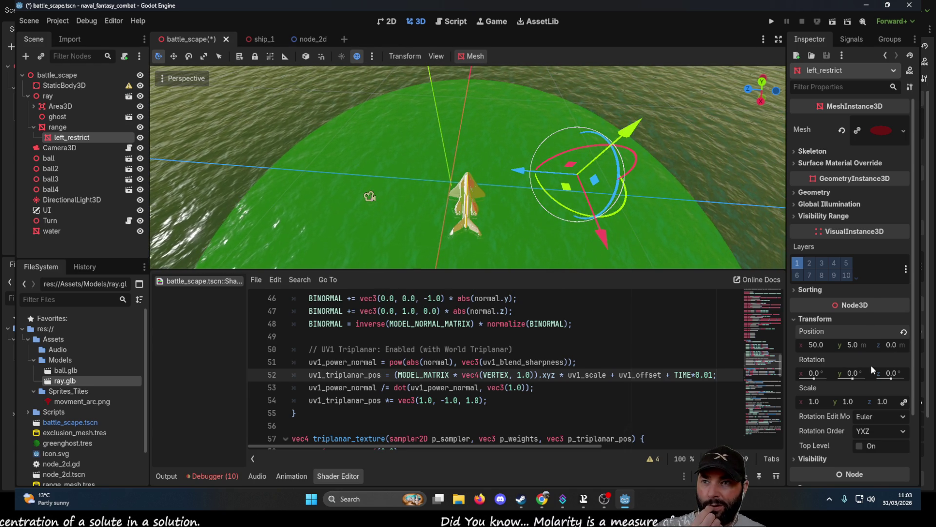
Duplicate the left_restrict node with Ctrl+D
mouse_move(697, 215)
mouse_down()
mouse_move(558, 134)
mouse_move(377, 118)
mouse_move(525, 170)
mouse_move(512, 156)
mouse_move(566, 161)
mouse_up()
scroll(540, 188, down, 3)
scroll(539, 189, up, 5)
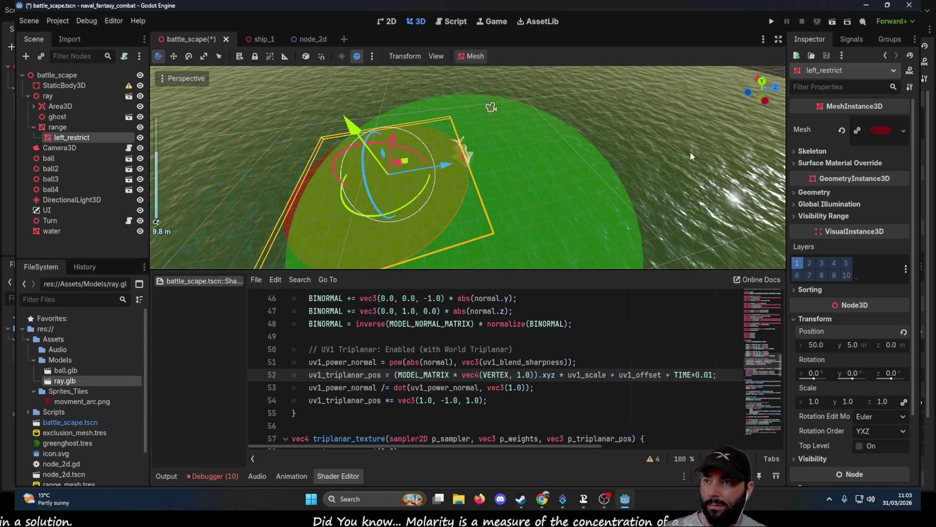
mouse_move(690, 156)
mouse_down()
mouse_move(587, 155)
mouse_move(658, 151)
mouse_move(660, 170)
mouse_up()
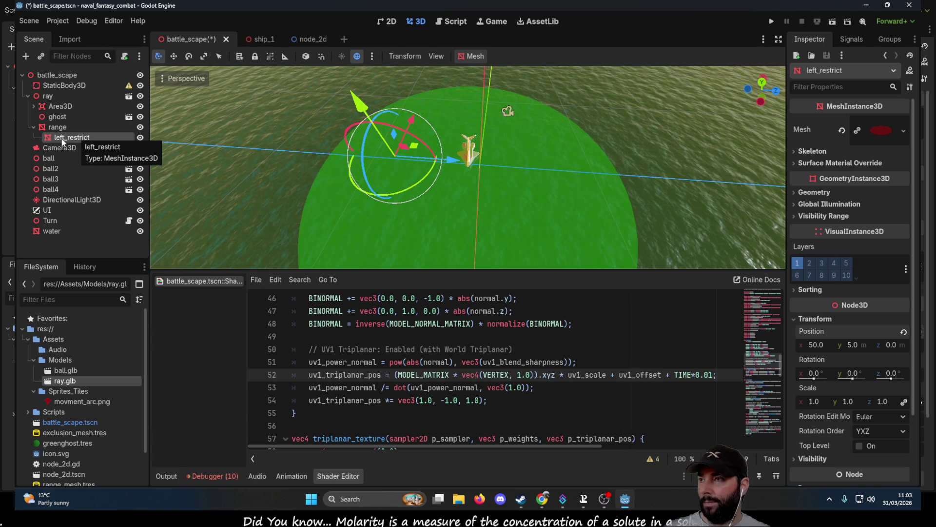
key(ctrl+d)
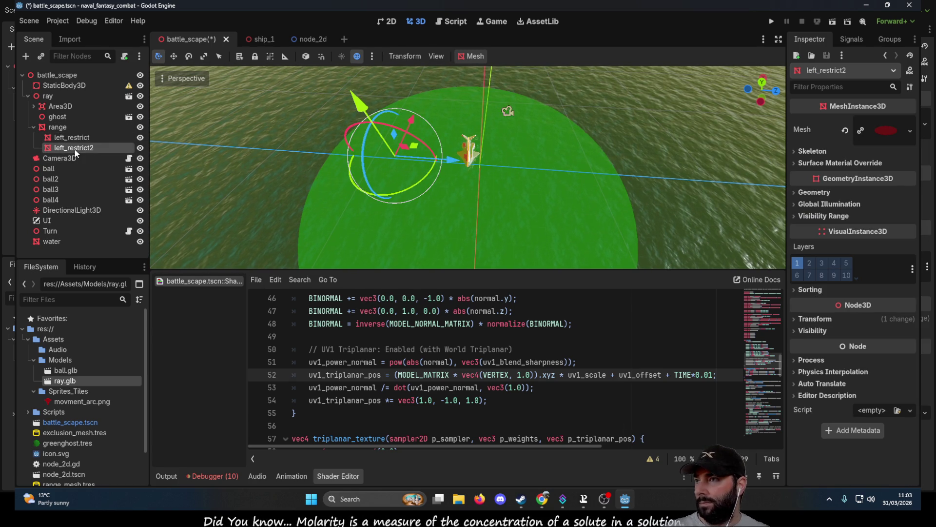
Rename the duplicated node left_restrict2 to right_restrict
double_click(76, 149)
text(right)
key(End)
key(BackSpace)
key(Return)
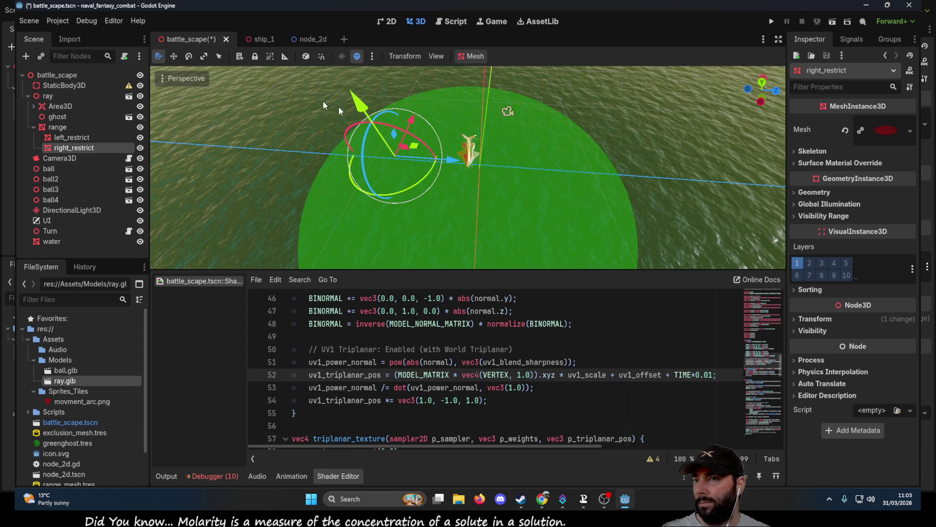
Set right_restrict's Position x to -50
click(713, 146)
key(f)
mouse_move(382, 87)
mouse_down()
mouse_move(285, 262)
mouse_move(309, 256)
mouse_move(113, 281)
mouse_up()
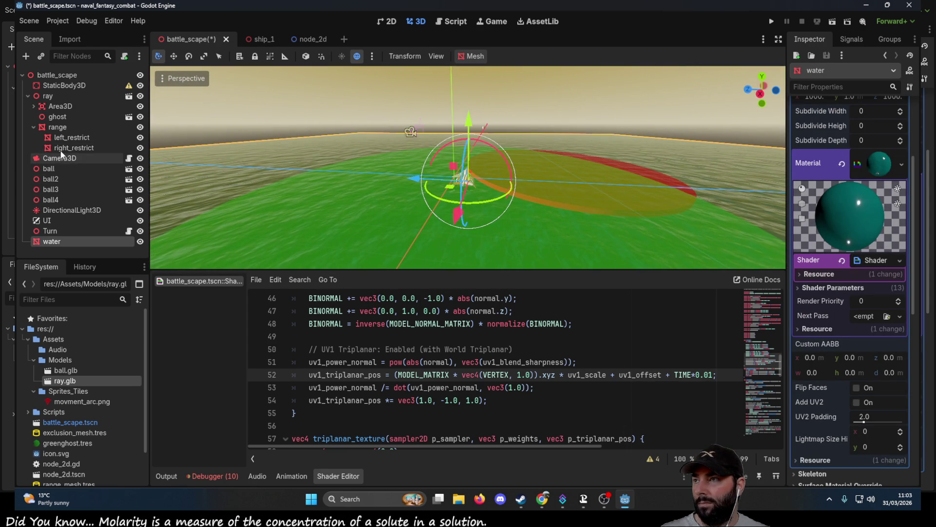
click(67, 148)
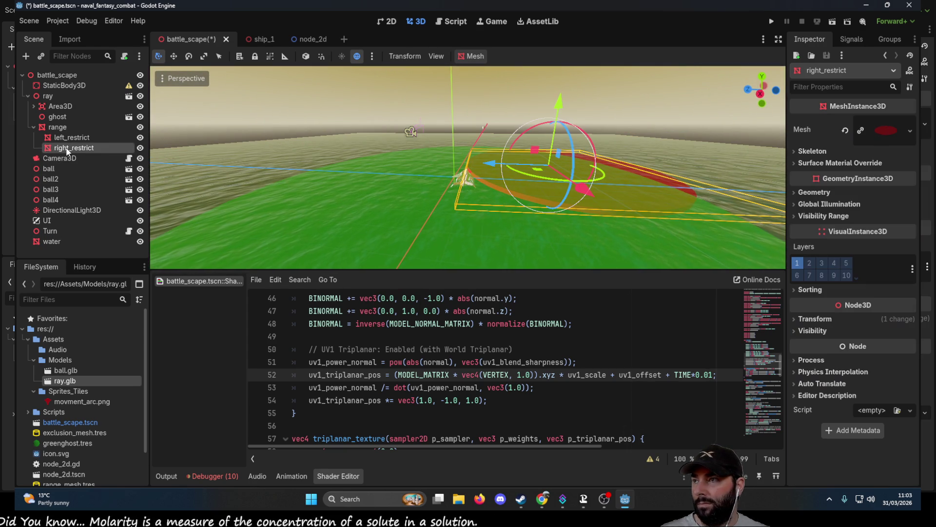
click(798, 319)
click(811, 343)
text(-)
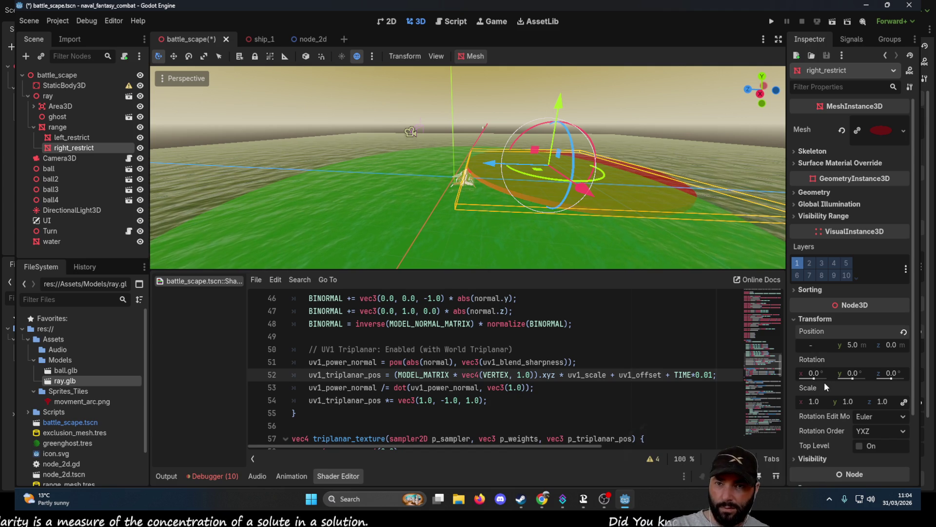
text(50)
key(Return)
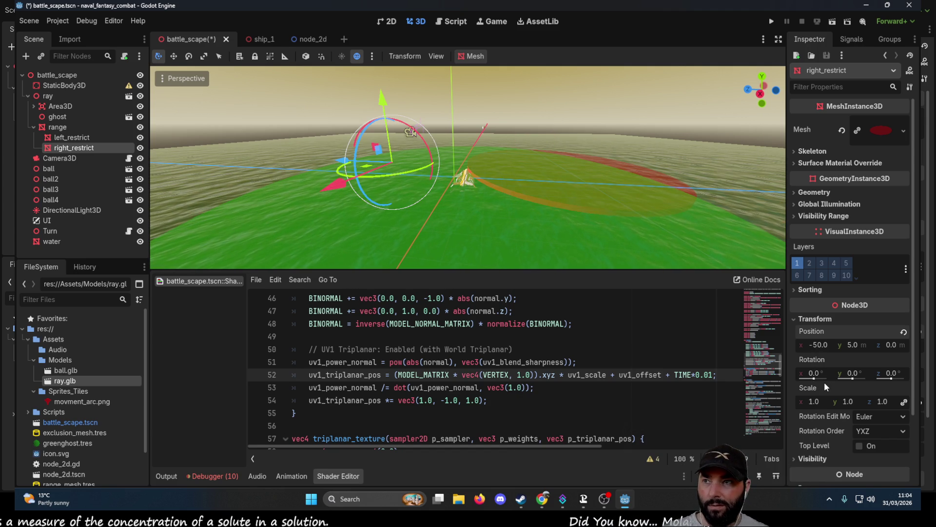
View both red discs around the ship from above and run the current scene
mouse_move(619, 171)
mouse_down()
mouse_move(636, 254)
mouse_move(643, 78)
mouse_up()
mouse_move(534, 163)
mouse_down()
mouse_move(581, 180)
mouse_move(627, 164)
mouse_move(527, 164)
mouse_move(561, 171)
mouse_move(624, 107)
mouse_move(547, 187)
mouse_move(492, 182)
mouse_move(663, 114)
mouse_move(661, 78)
mouse_move(657, 145)
mouse_move(672, 127)
mouse_move(678, 76)
mouse_move(641, 144)
mouse_move(610, 133)
mouse_up()
scroll(560, 171, up, 2)
scroll(546, 187, up, 2)
scroll(493, 183, down, 3)
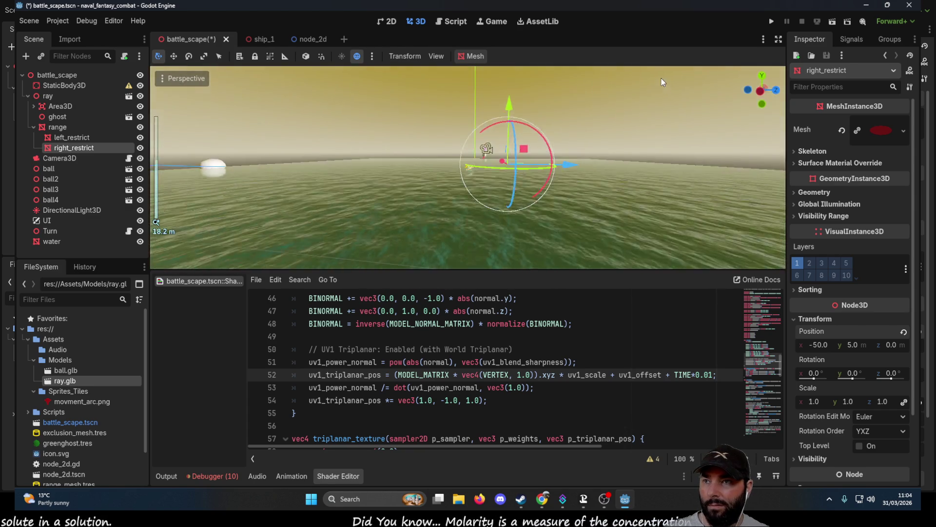
scroll(658, 145, up, 3)
scroll(678, 78, down, 2)
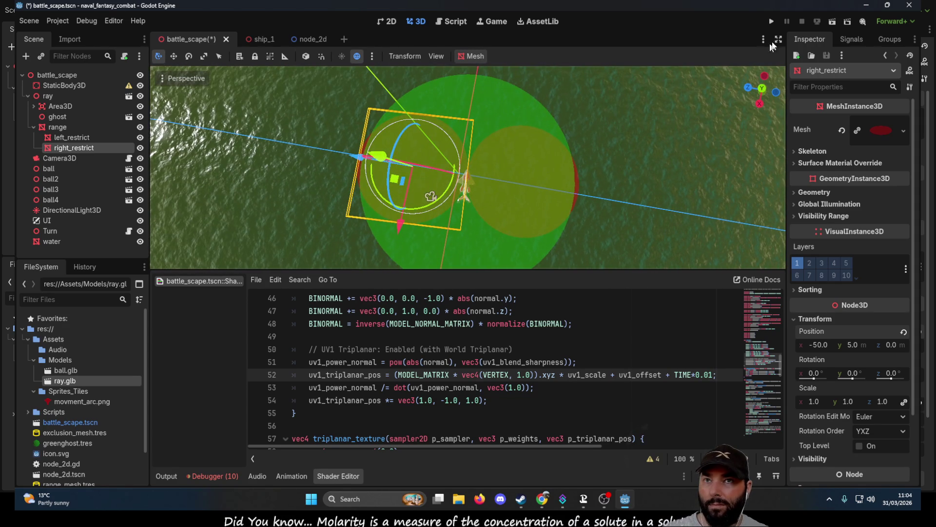
click(834, 23)
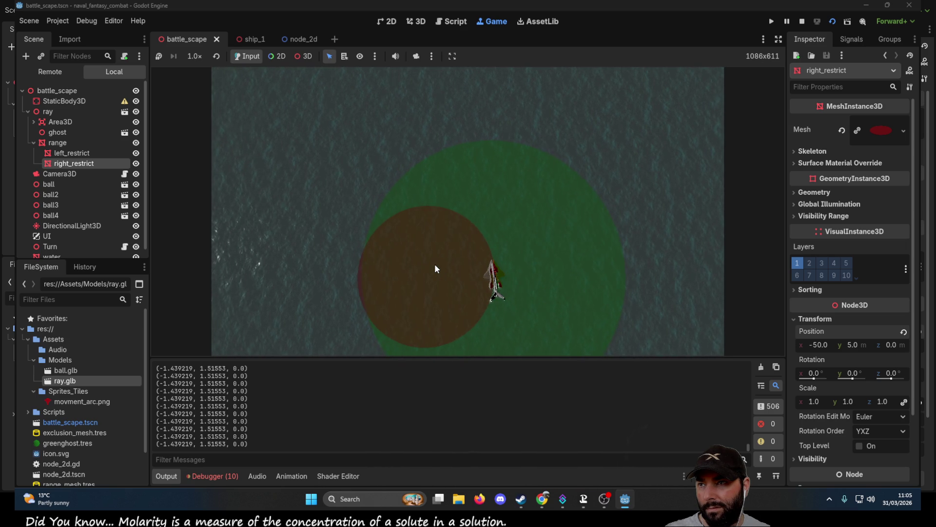
Click in the running game view to move the ship
click(434, 263)
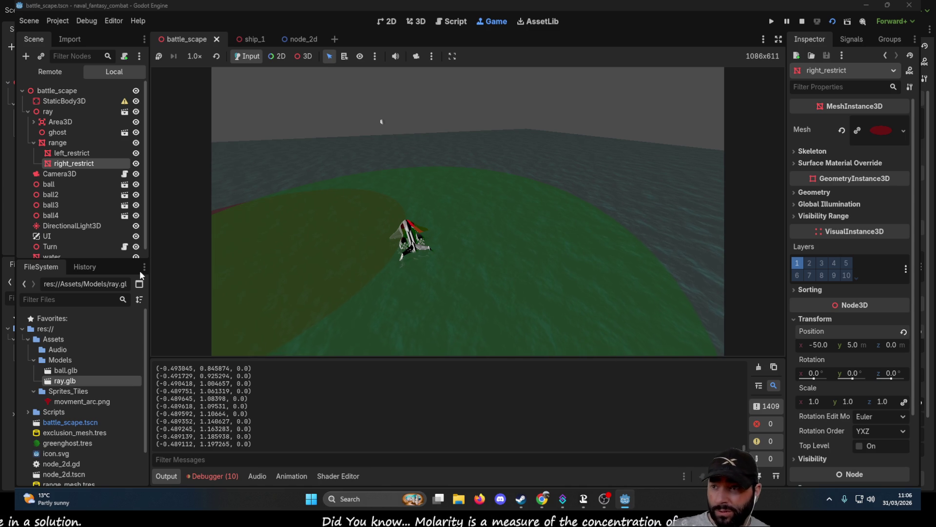
Steer the ship to a new spot and select range in the live scene tree
click(498, 209)
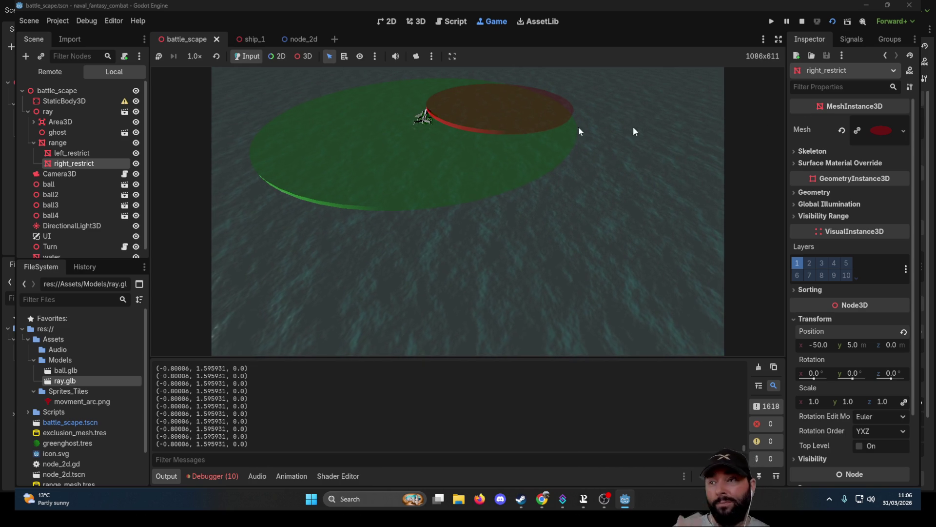
click(52, 142)
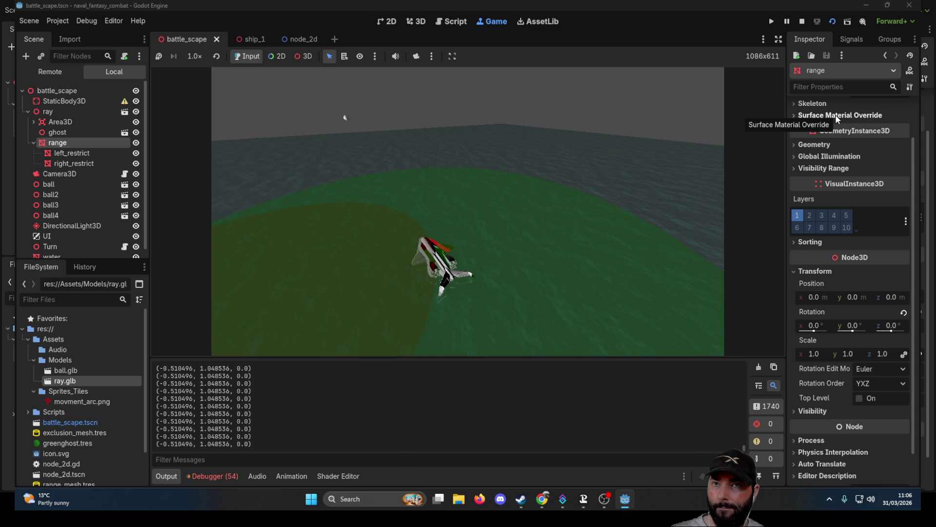
Add a MeshInstance3D as a child of the ray node
click(57, 132)
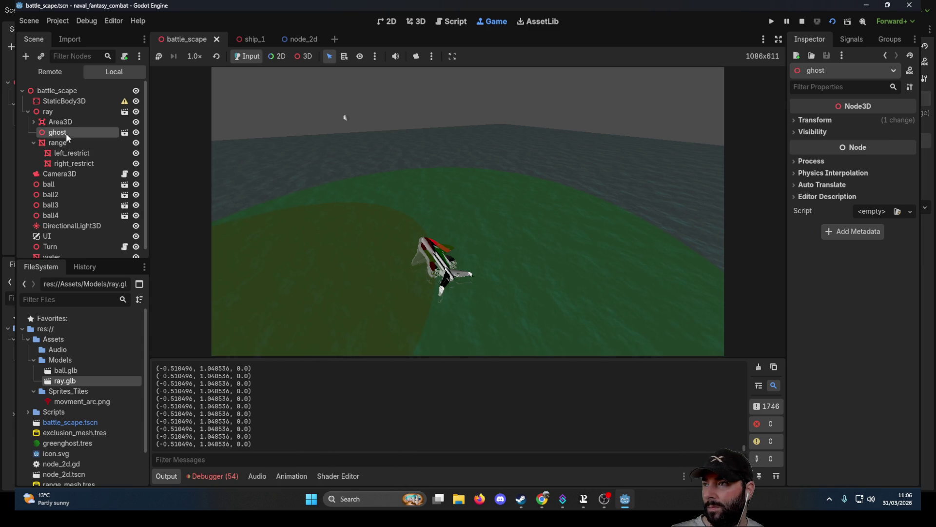
click(58, 122)
click(49, 114)
right_click(49, 116)
click(73, 124)
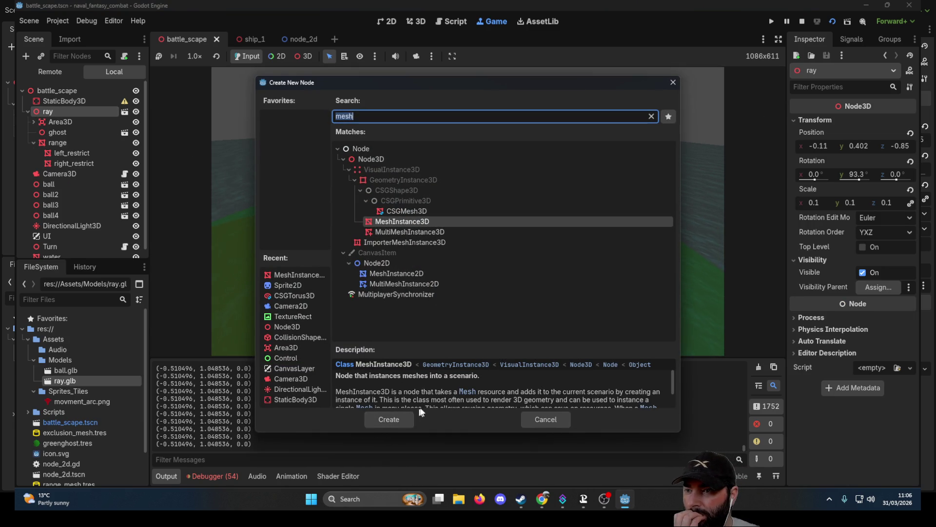
scroll(477, 393, down, 2)
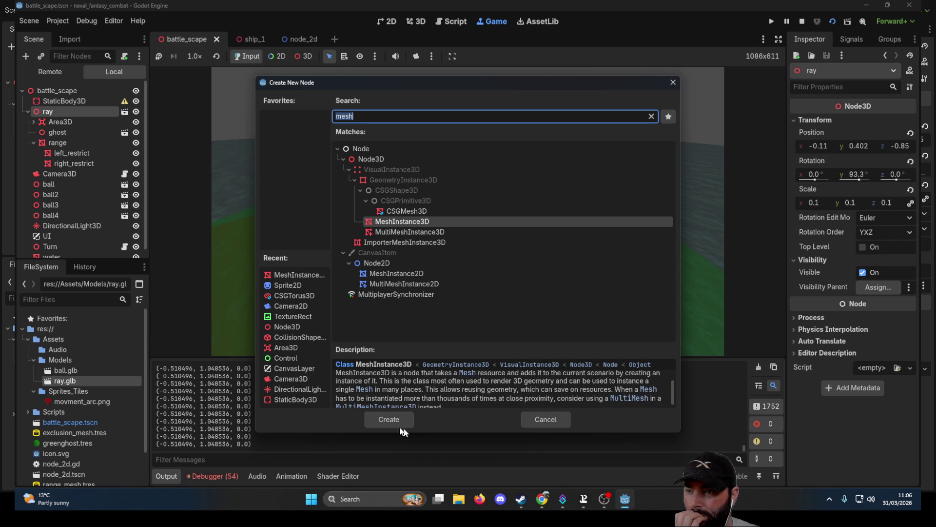
click(392, 420)
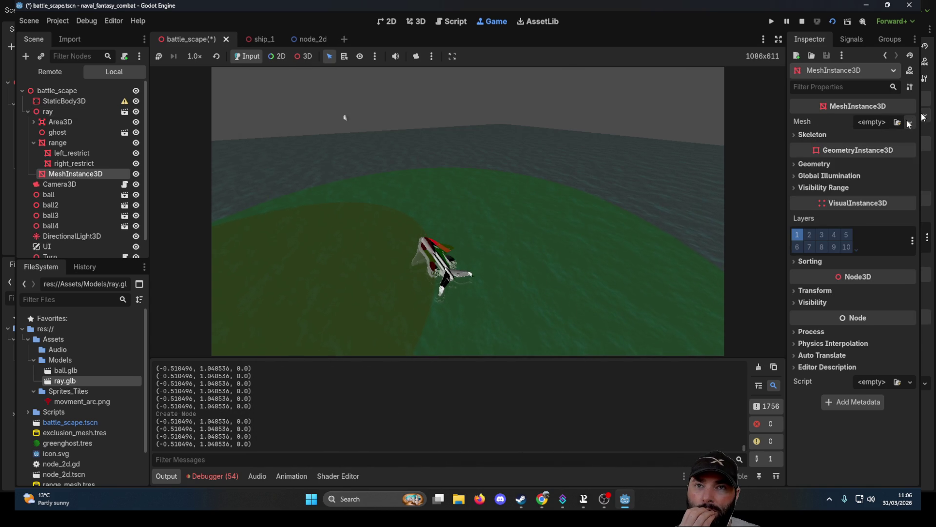
Assign the MeshInstance3D a new 2 × 2 m PlaneMesh and expand its settings
click(908, 122)
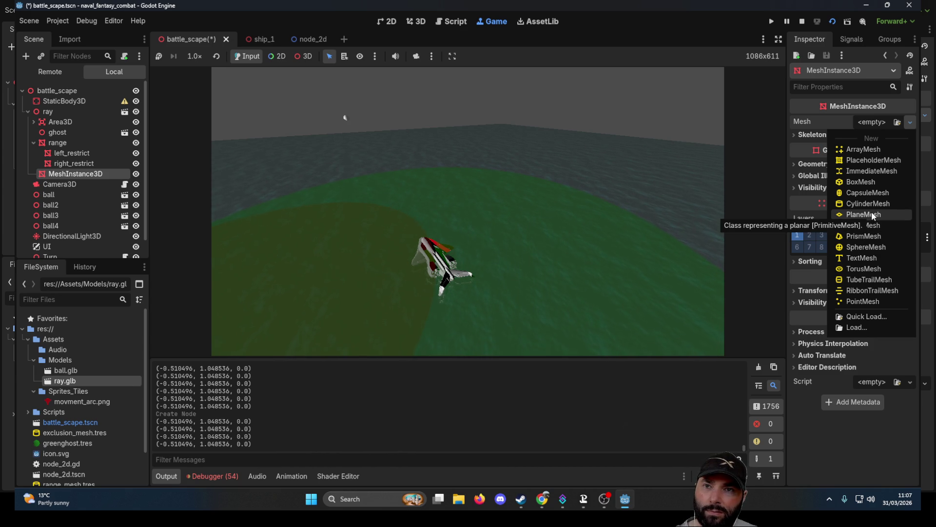
click(873, 215)
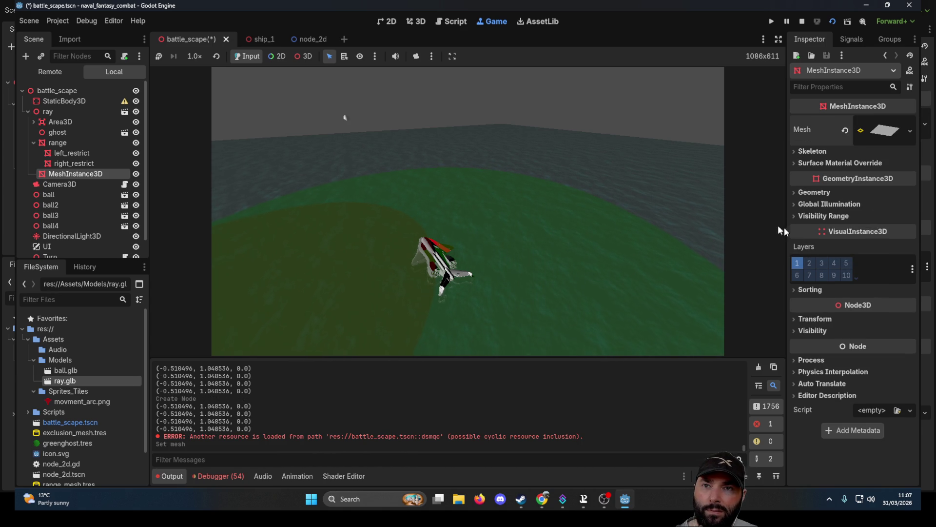
click(898, 128)
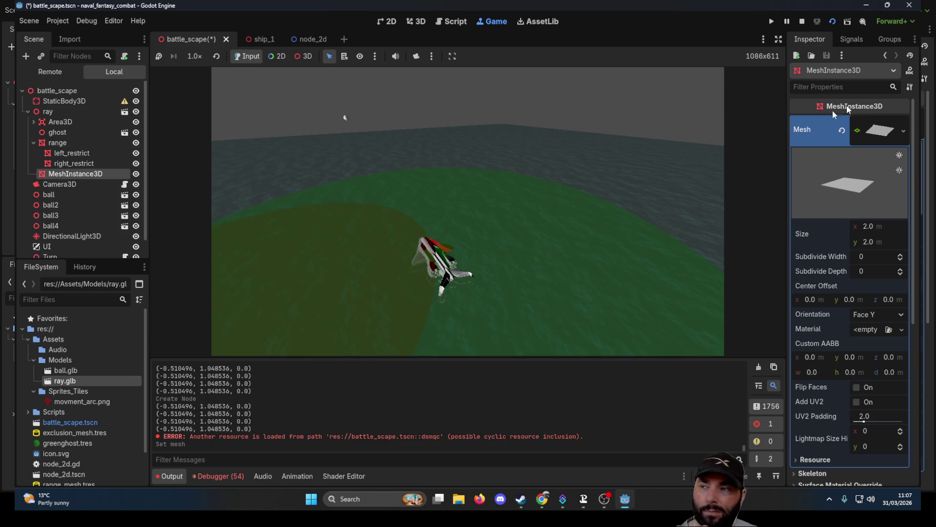
right_click(78, 174)
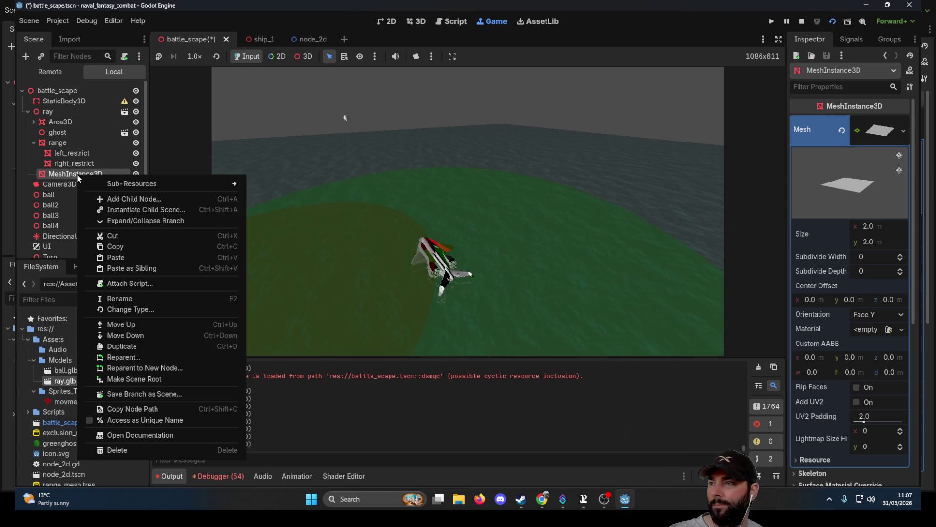
Delete the MeshInstance3D node and reselect the ray node
click(120, 450)
click(440, 263)
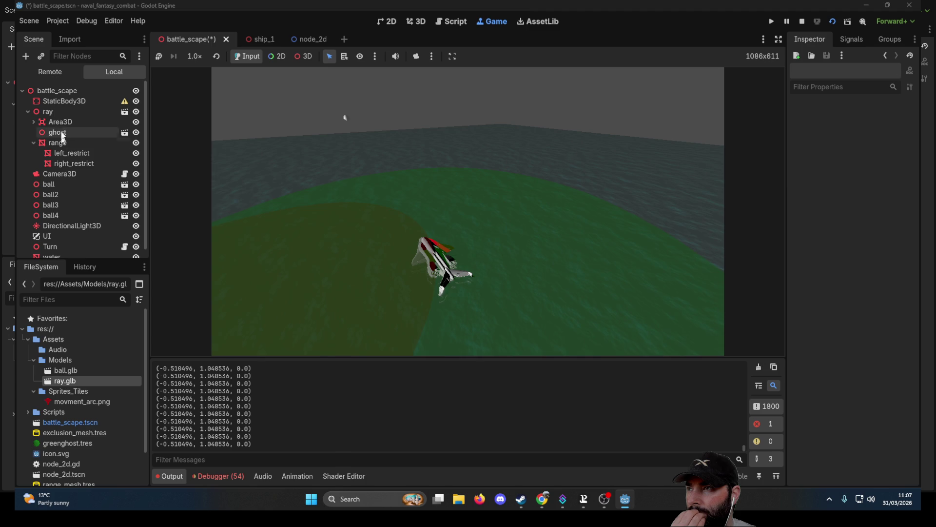
click(52, 111)
right_click(52, 110)
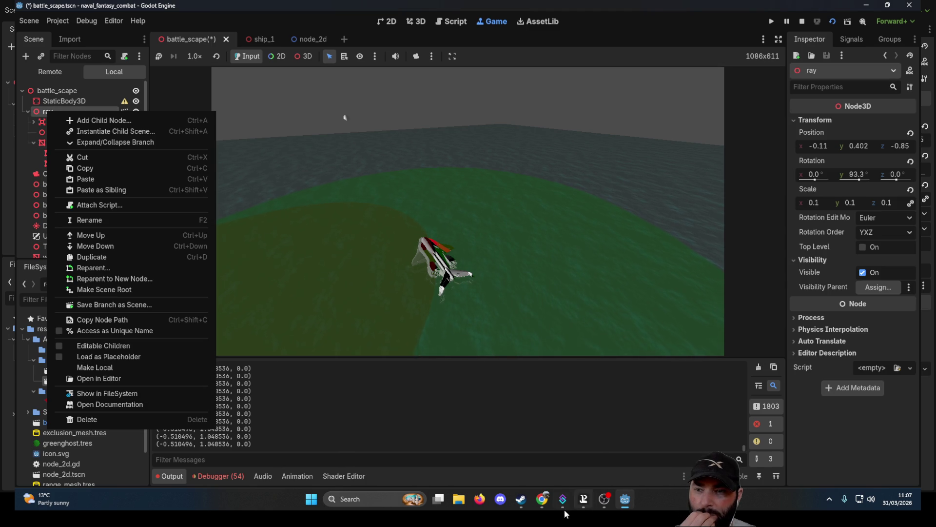
Start the soundtrack in the Steam player, then begin adding a child node under ray
click(517, 509)
click(554, 414)
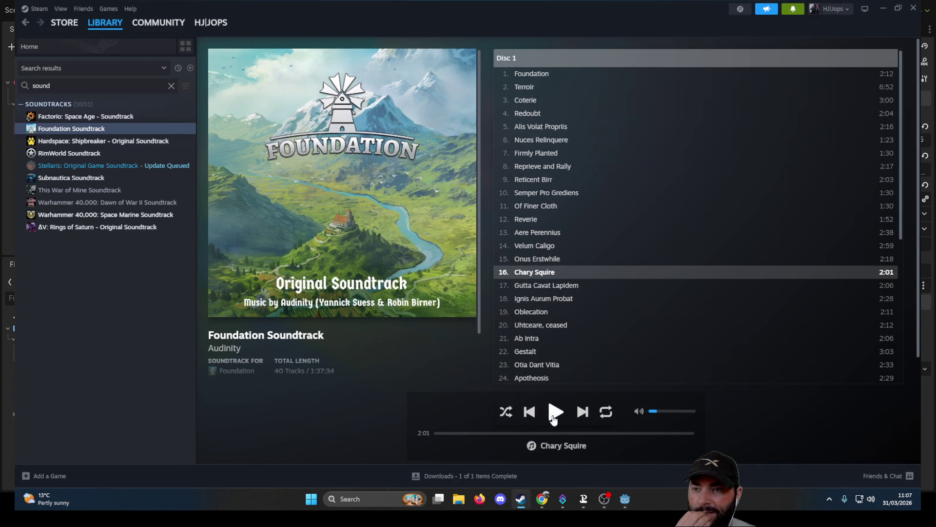
click(625, 499)
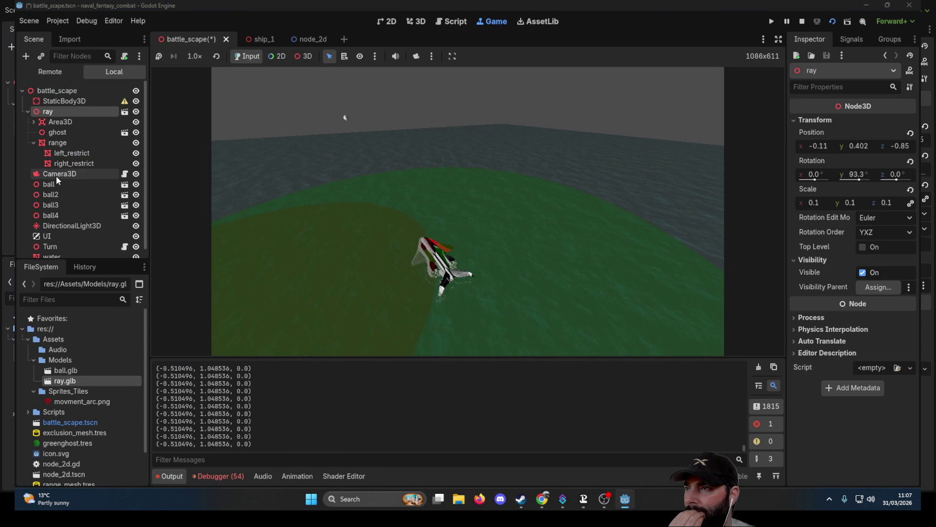
right_click(54, 114)
click(91, 121)
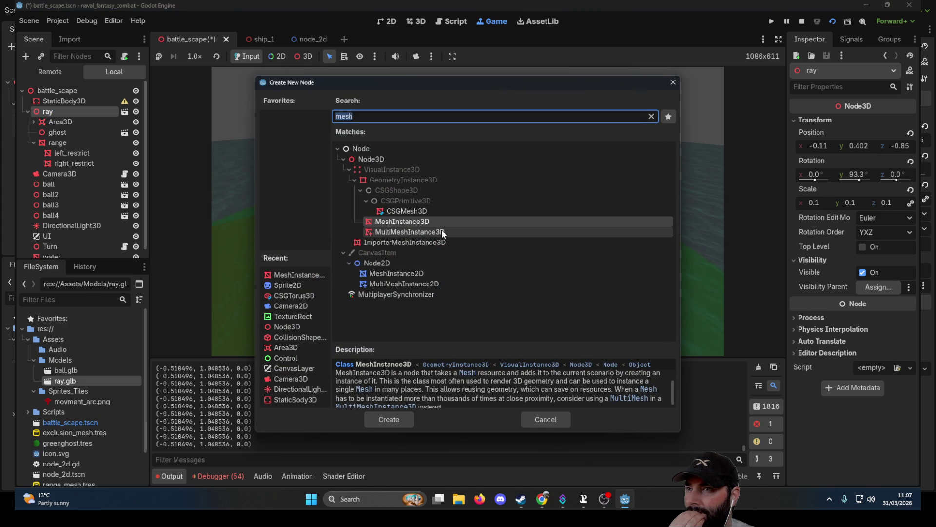
Read the MultiMeshInstance3D, CSGMesh3D, CSGShape3D and GeometryInstance3D descriptions, then clear the mesh filter
click(424, 233)
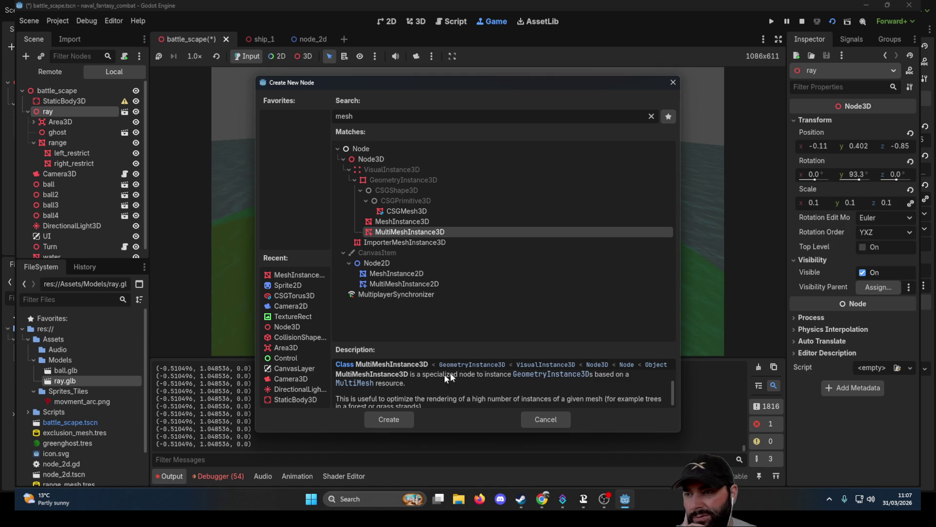
scroll(458, 397, down, 1)
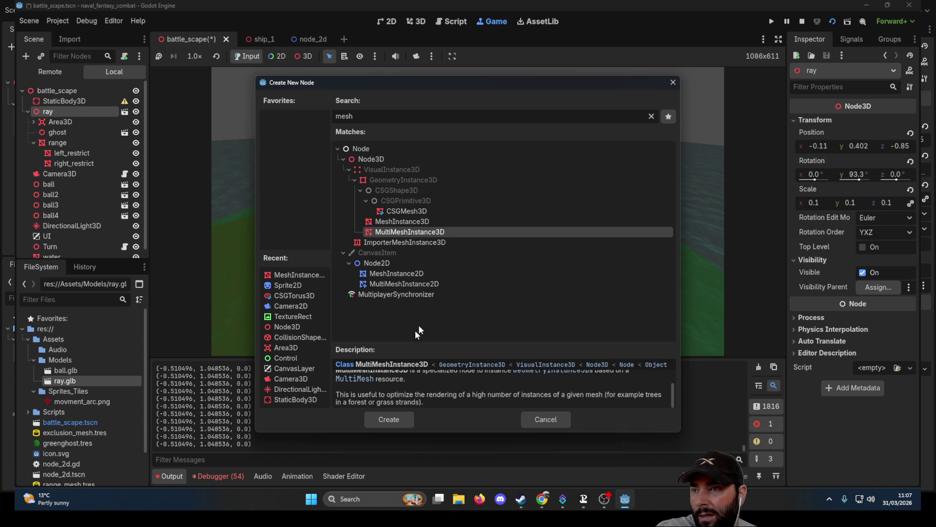
click(418, 211)
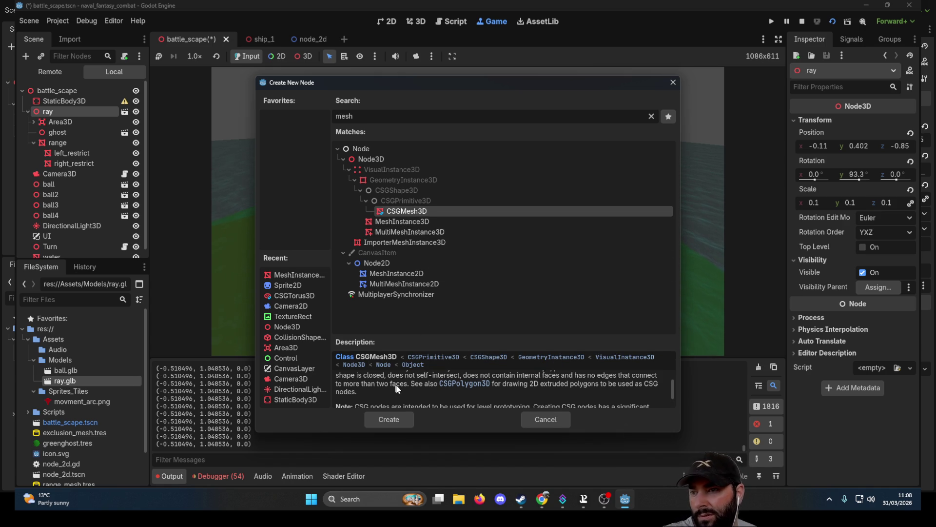
scroll(400, 385, up, 2)
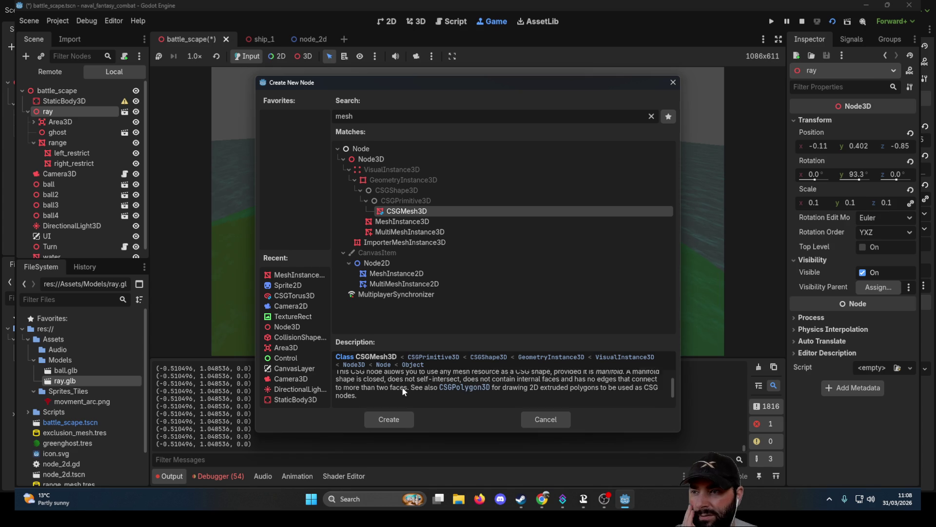
scroll(404, 385, up, 1)
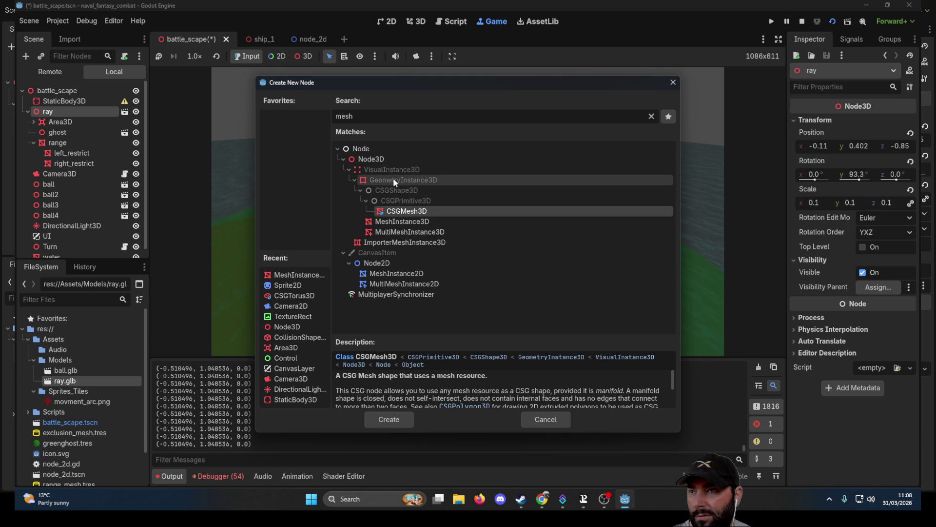
click(396, 189)
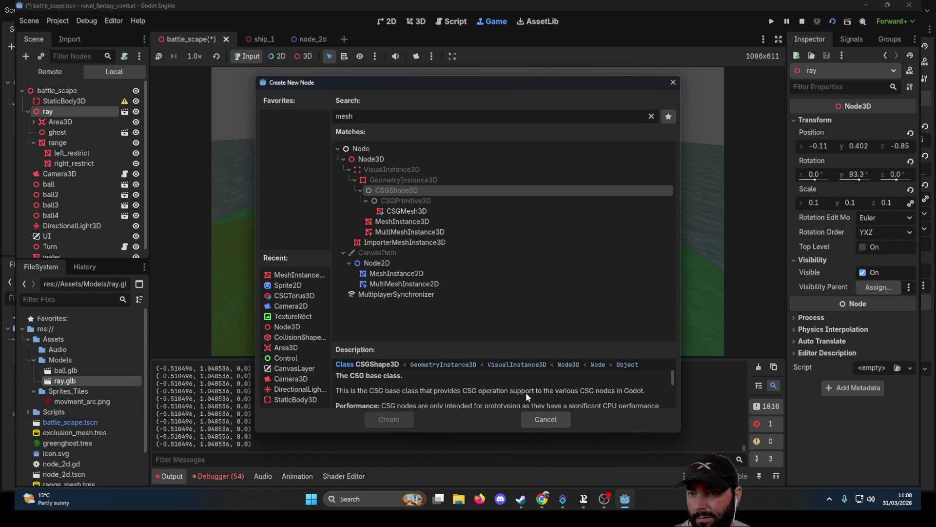
scroll(454, 379, down, 3)
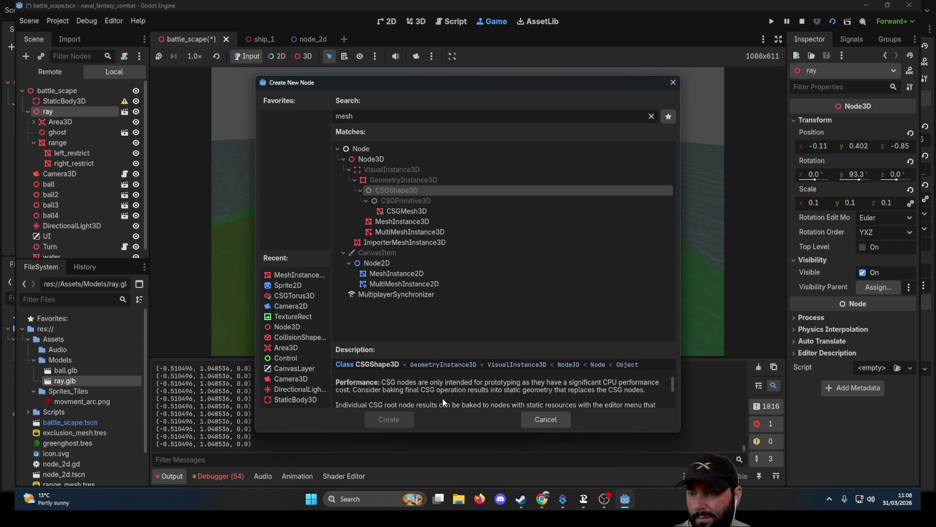
scroll(443, 397, up, 3)
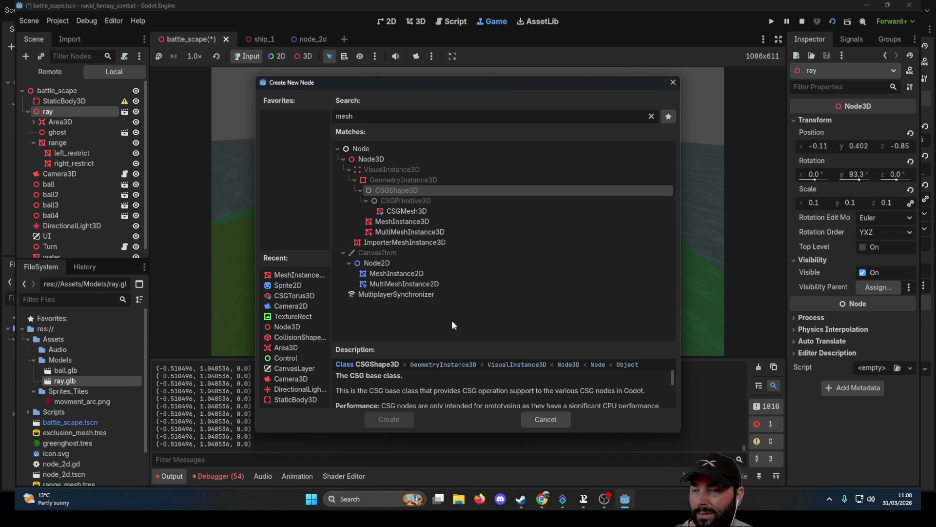
click(423, 178)
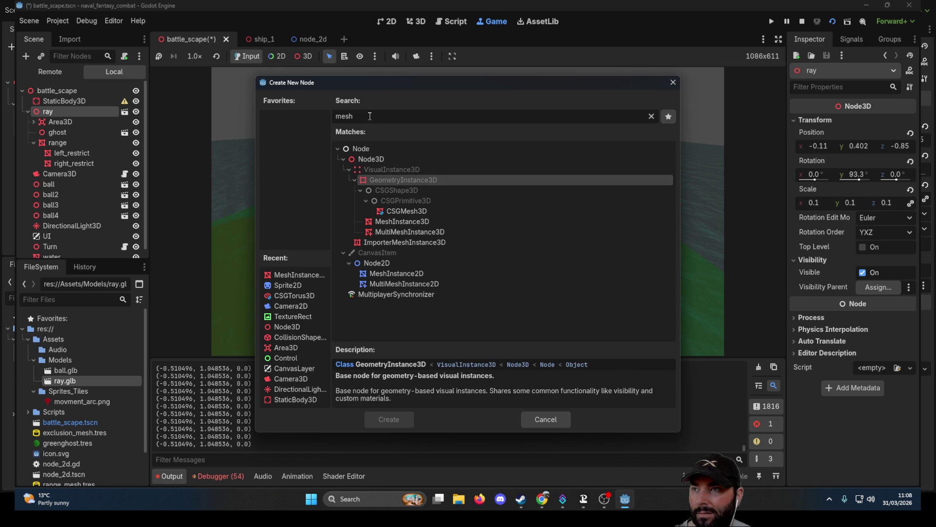
key(BackSpace)
key(BackSpace)
key(BackSpace)
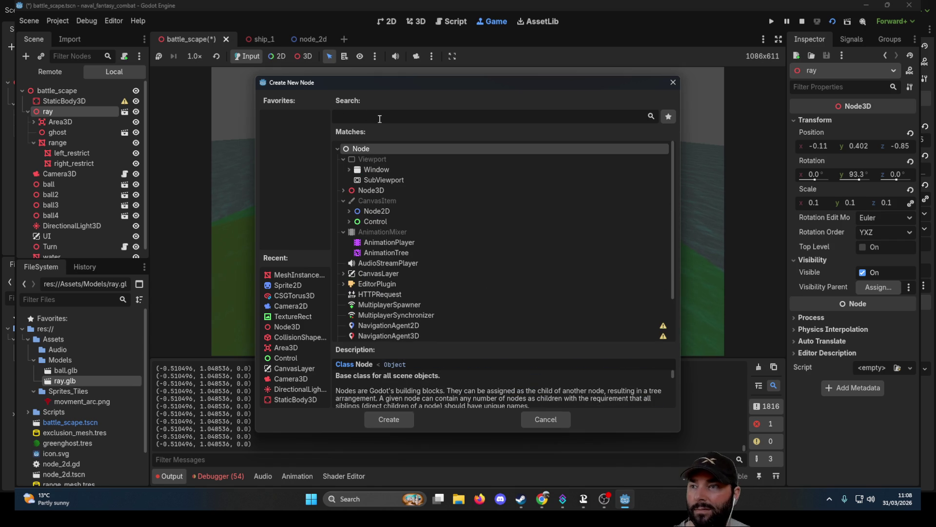
Expand the Node3D, SkeletonModifier3D, CollisionObject3D, PhysicsBody3D, StaticBody3D and RigidBody3D node families
click(343, 190)
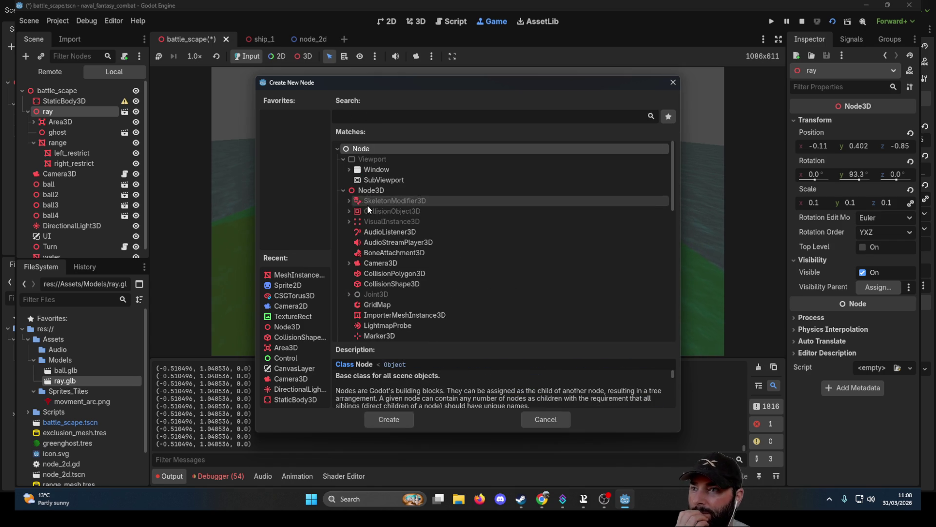
click(348, 201)
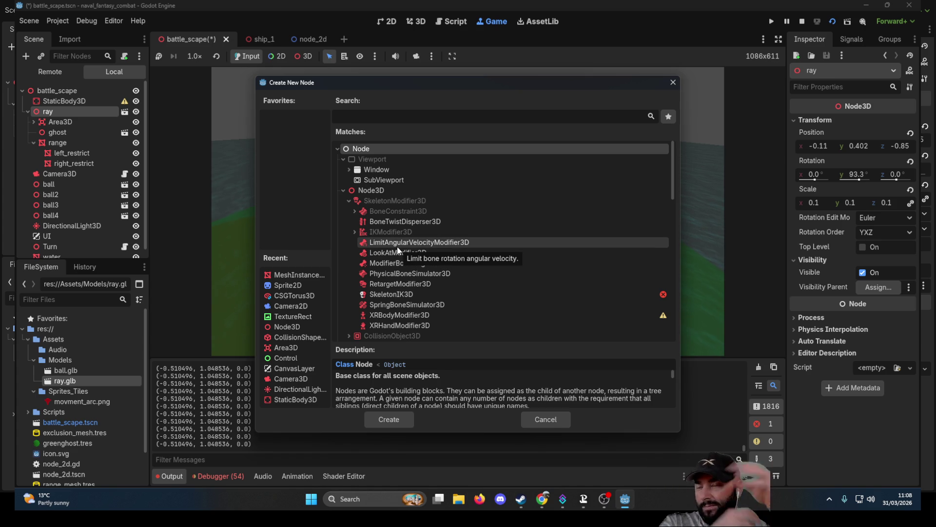
scroll(393, 251, down, 3)
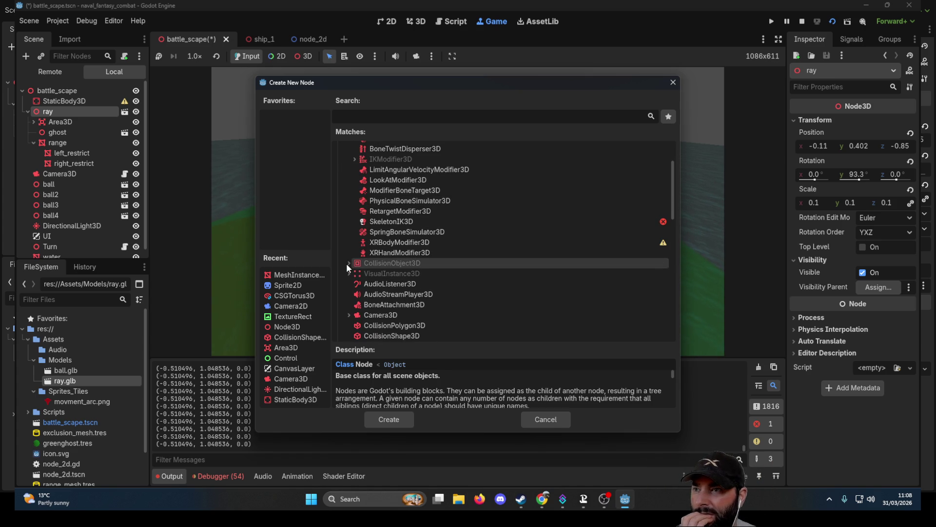
click(346, 262)
click(354, 275)
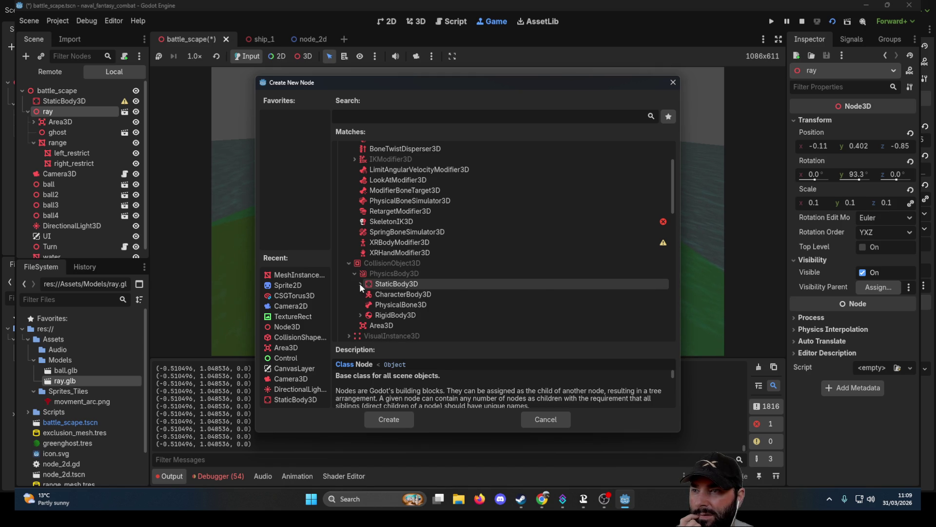
click(360, 284)
scroll(420, 290, down, 3)
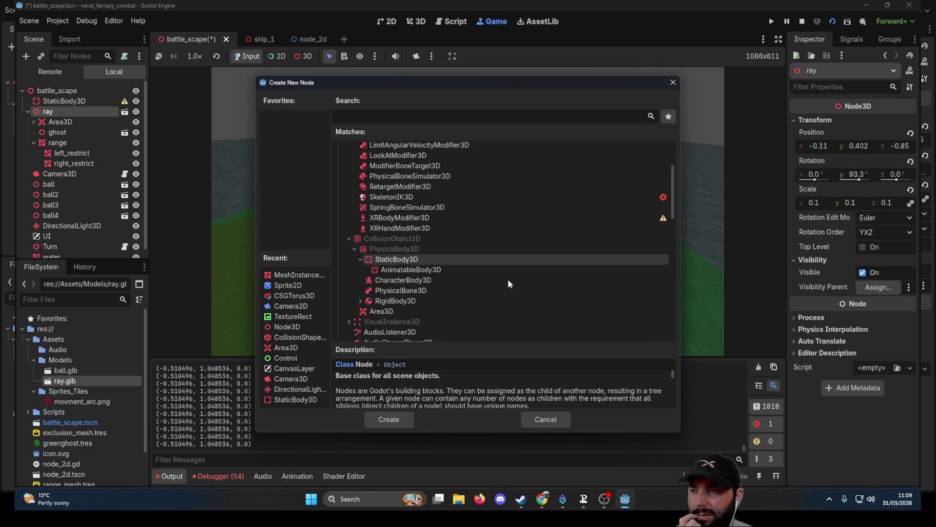
click(358, 253)
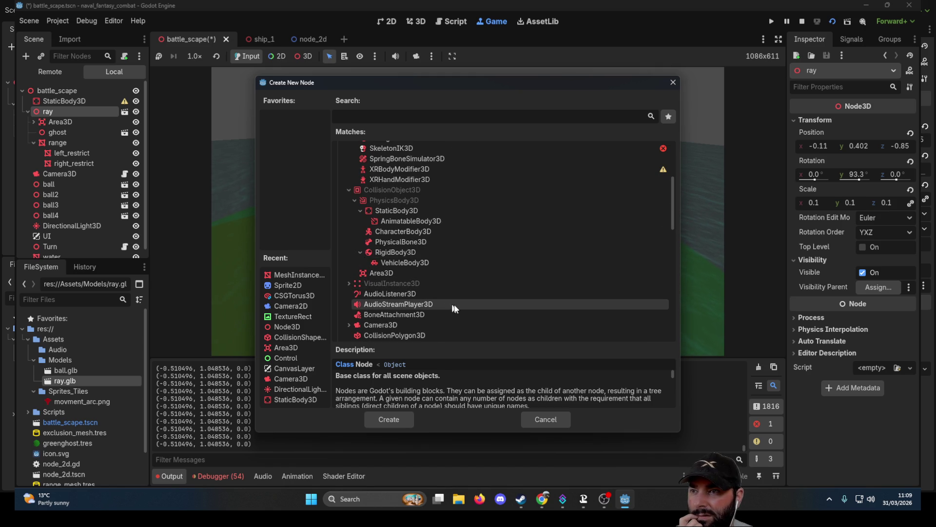
Expand VisualInstance3D and read the VisualInstance3D and GeometryInstance3D descriptions
click(345, 283)
scroll(452, 289, down, 2)
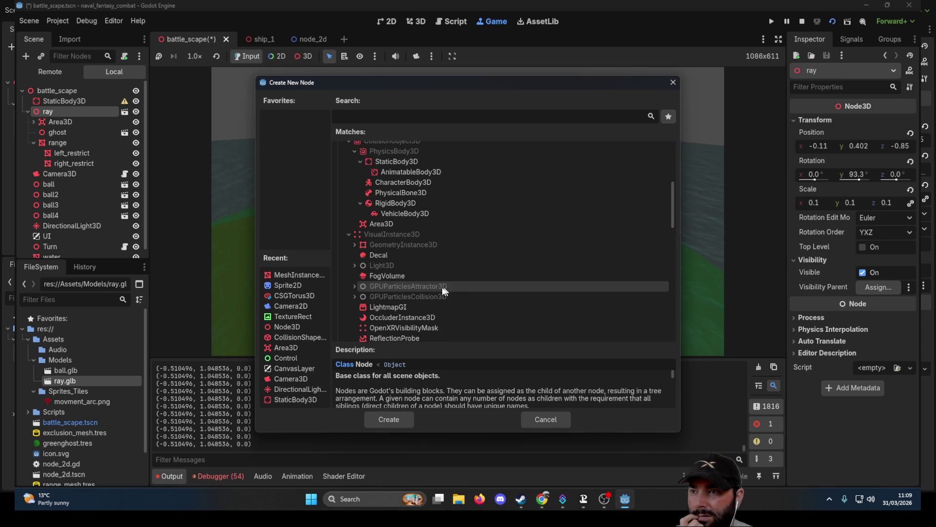
click(414, 235)
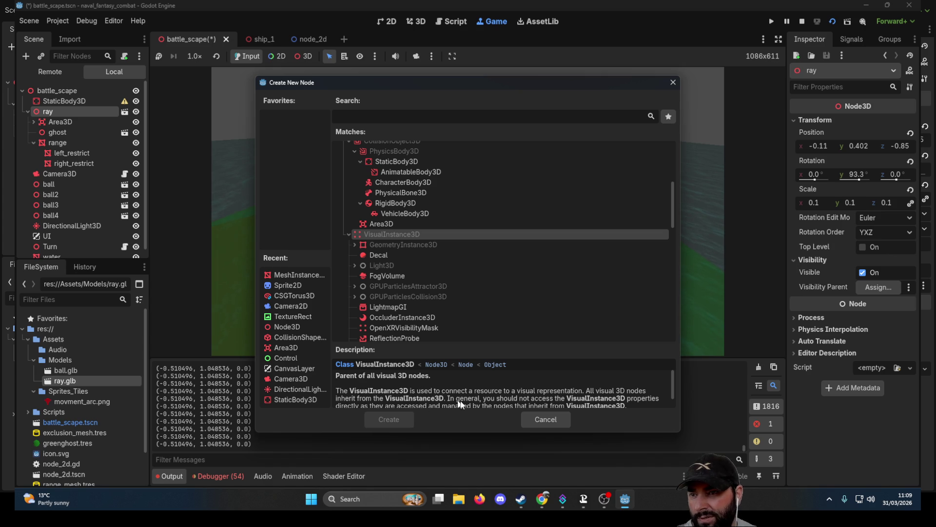
scroll(485, 391, down, 1)
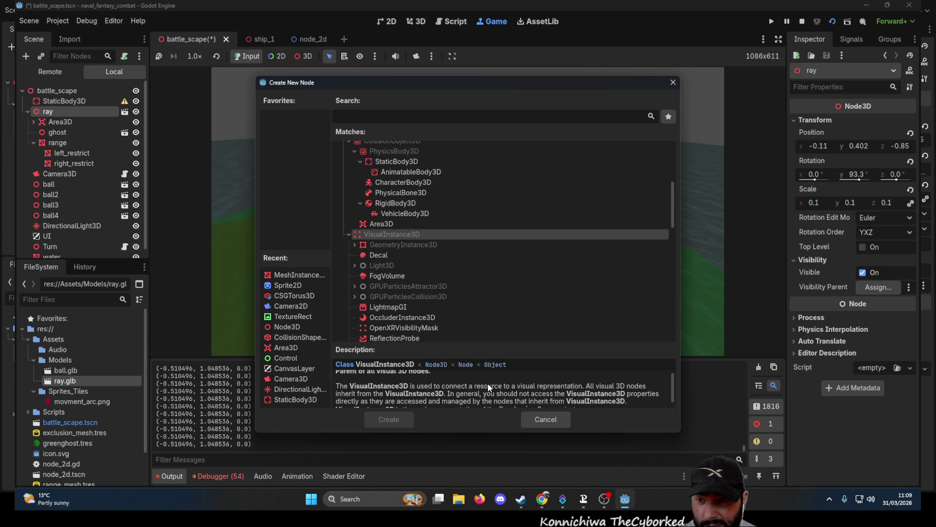
scroll(487, 383, down, 1)
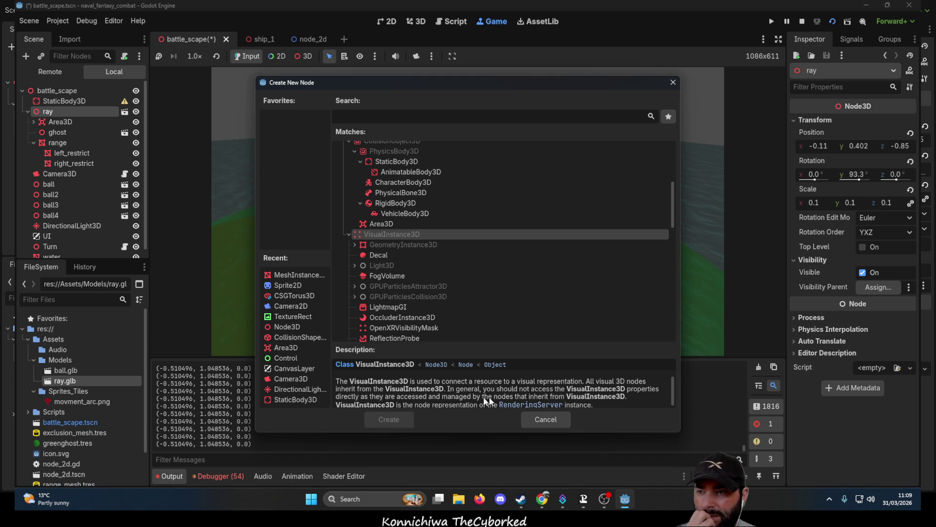
scroll(471, 392, down, 1)
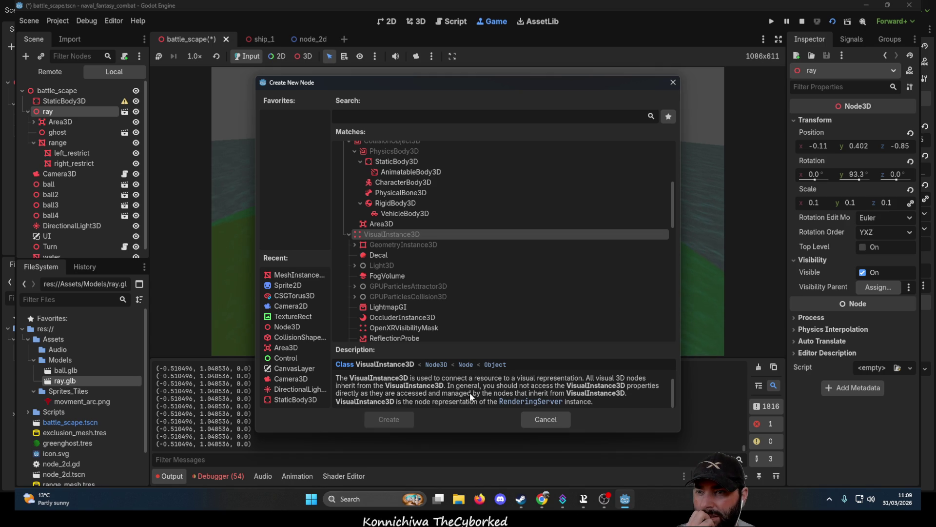
click(405, 246)
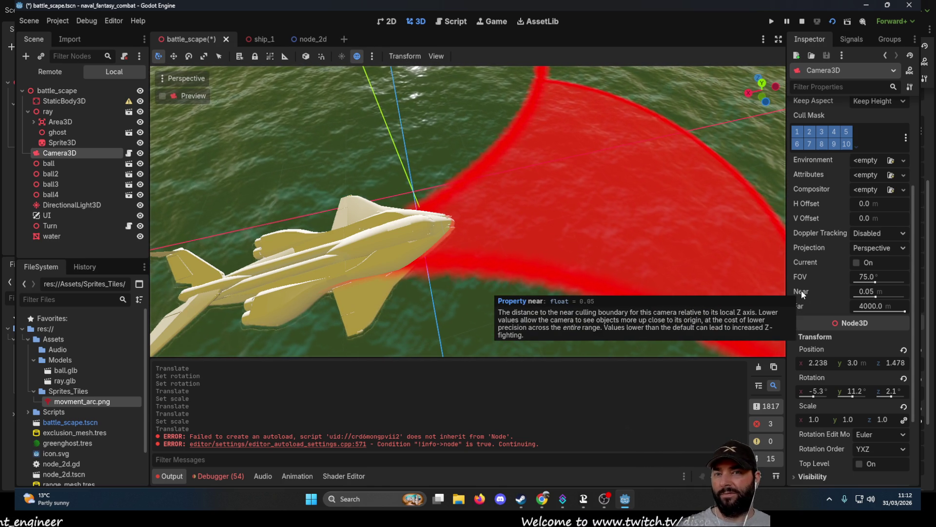
Orbit behind the ship to check the red arc sprite, then stop the running game
scroll(537, 230, down, 3)
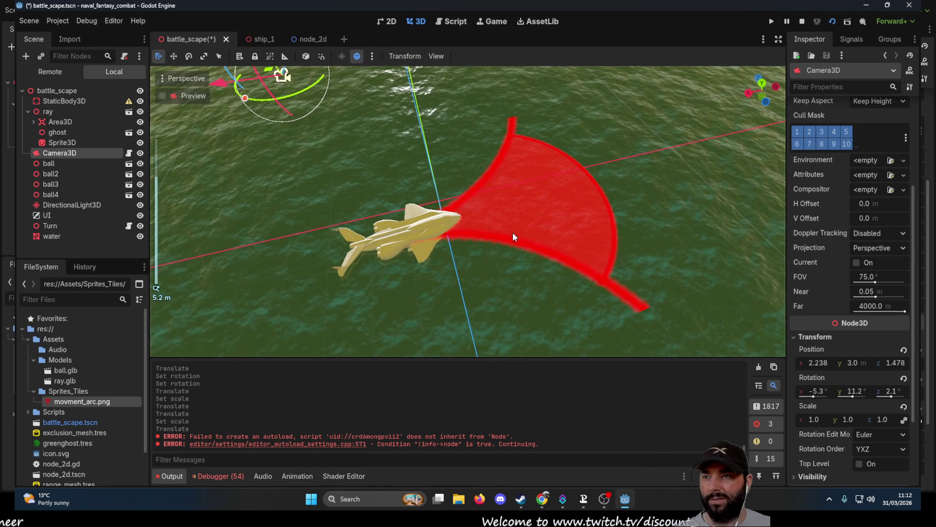
scroll(507, 248, down, 2)
scroll(499, 270, up, 2)
mouse_move(497, 279)
mouse_down()
mouse_move(569, 194)
mouse_move(600, 240)
mouse_move(628, 190)
mouse_move(616, 206)
mouse_move(553, 221)
mouse_move(496, 191)
mouse_move(551, 188)
mouse_move(542, 209)
mouse_move(566, 192)
mouse_up()
click(802, 21)
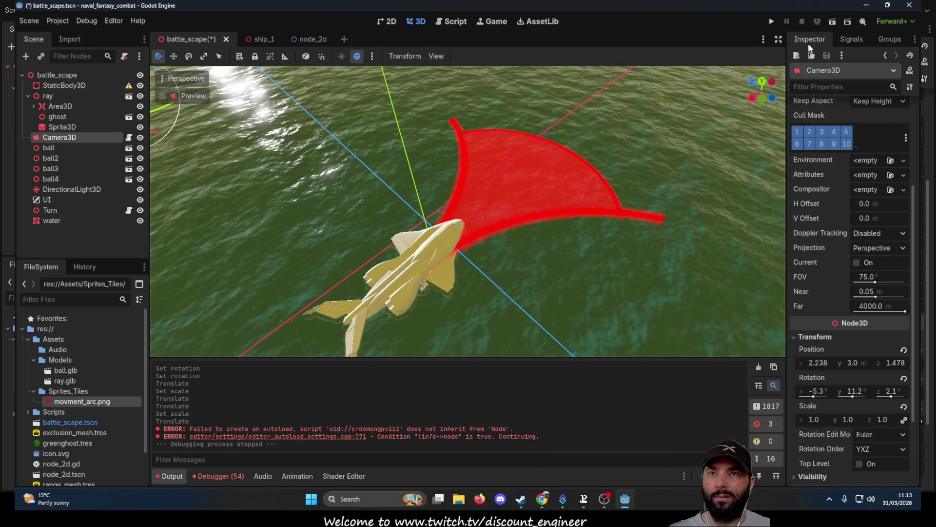
click(769, 22)
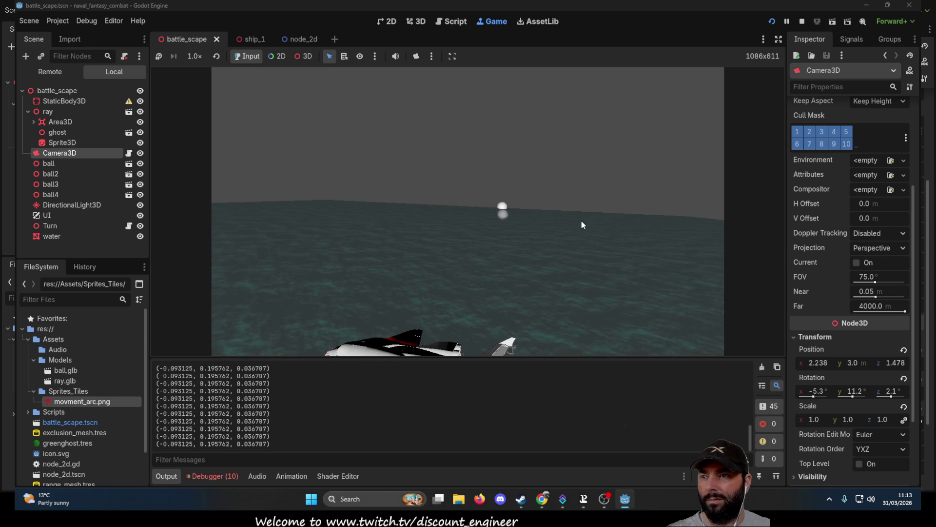
click(566, 234)
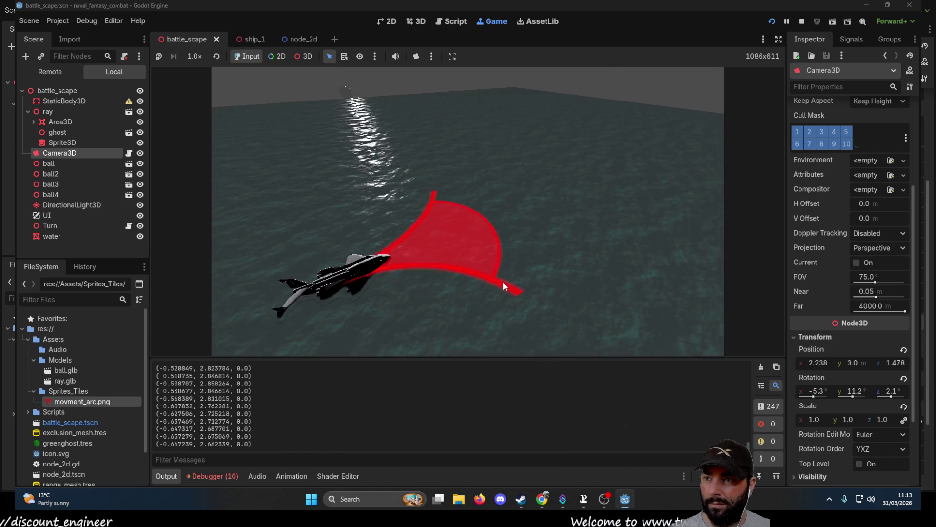
click(432, 284)
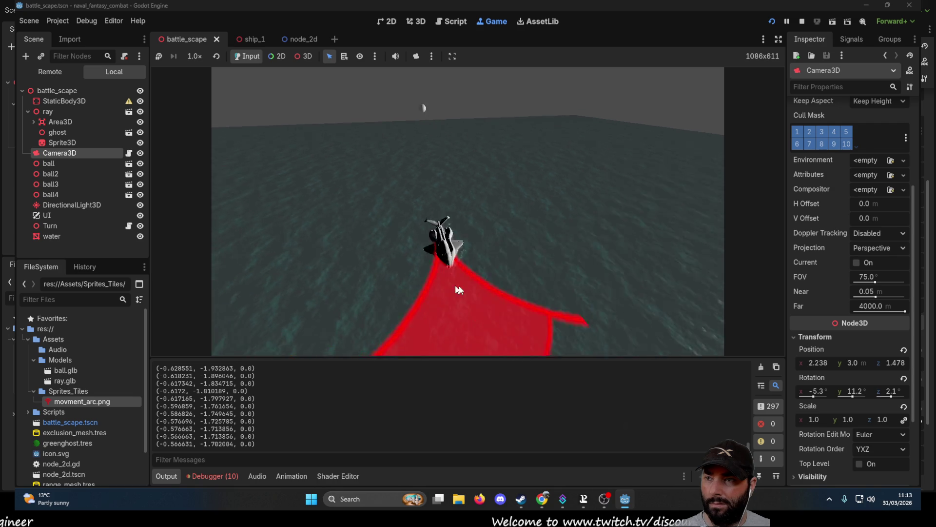
click(537, 297)
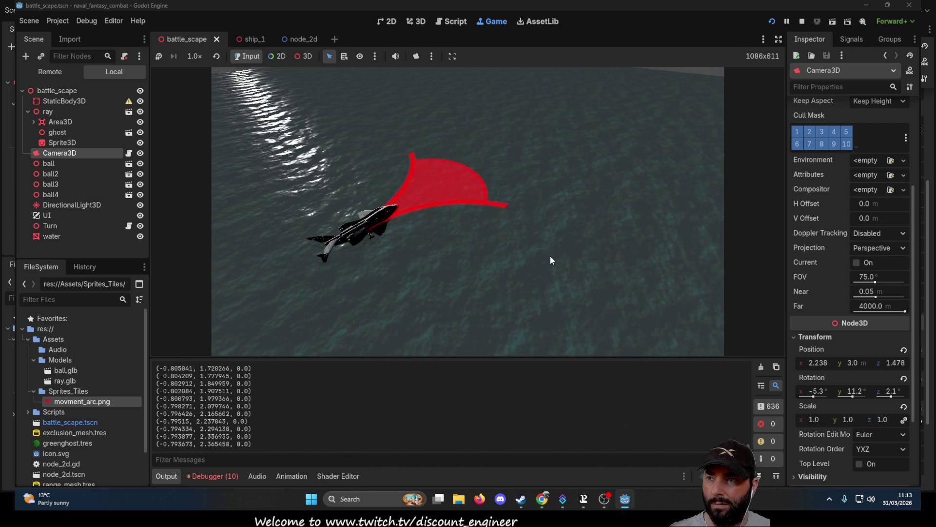
click(575, 252)
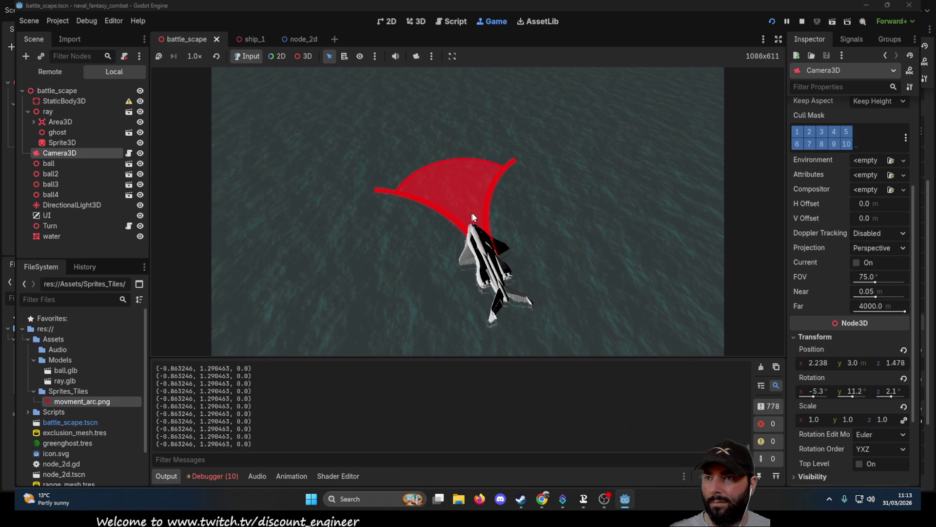
click(456, 219)
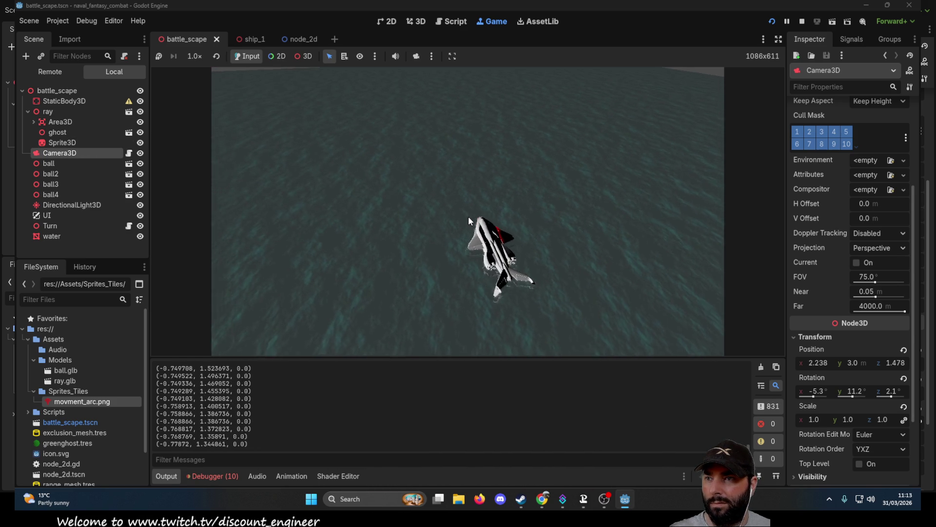
click(801, 21)
mouse_move(290, 204)
mouse_down()
mouse_move(552, 247)
mouse_move(521, 268)
mouse_move(507, 244)
mouse_move(500, 253)
mouse_up()
scroll(531, 263, down, 6)
key(w)
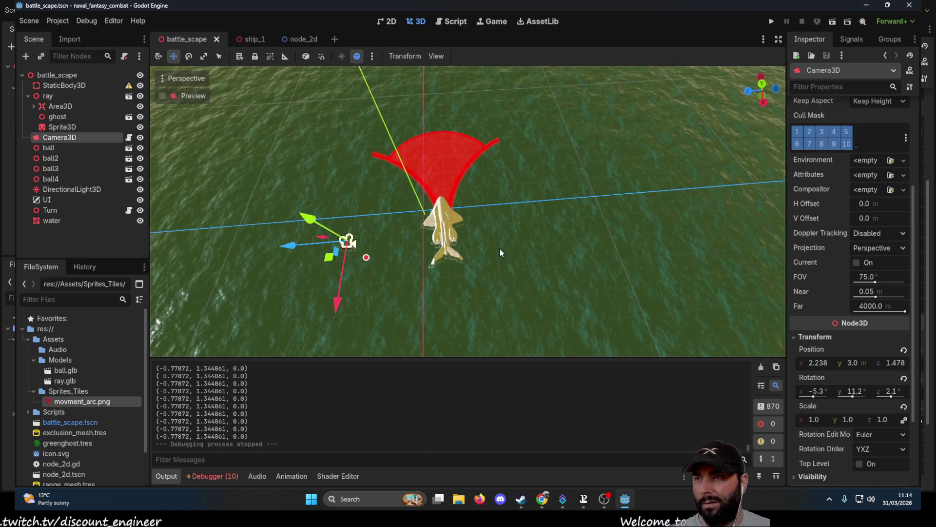
Set the Sprite3D's Position x to 0, then run the game to test the centred arc
scroll(498, 236, up, 5)
scroll(458, 203, down, 5)
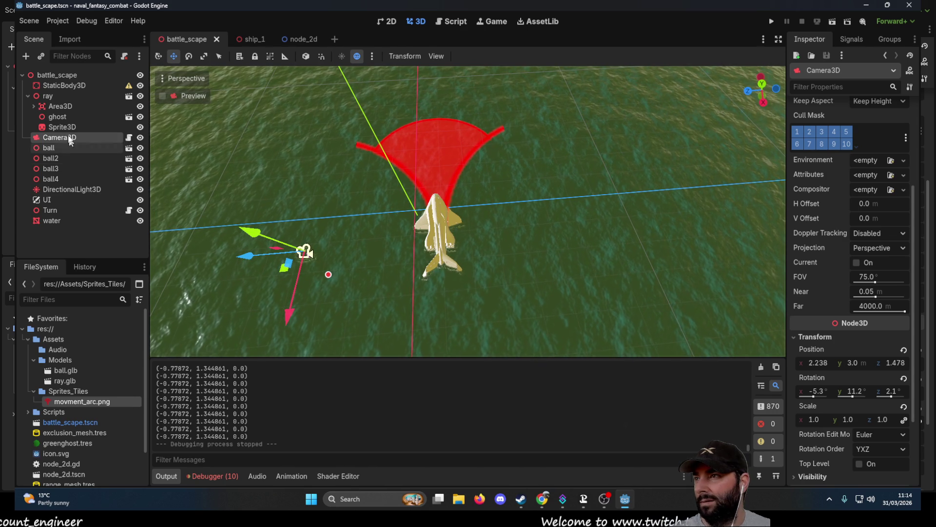
click(57, 128)
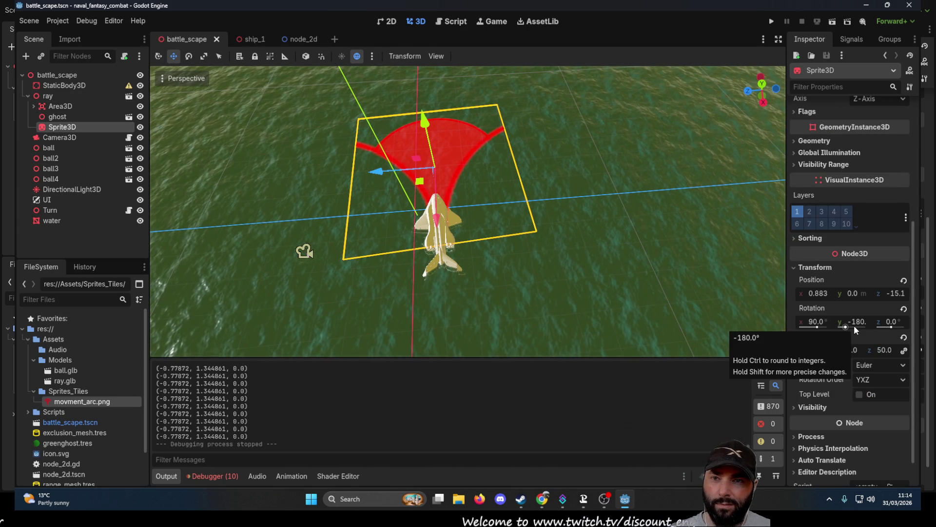
click(818, 296)
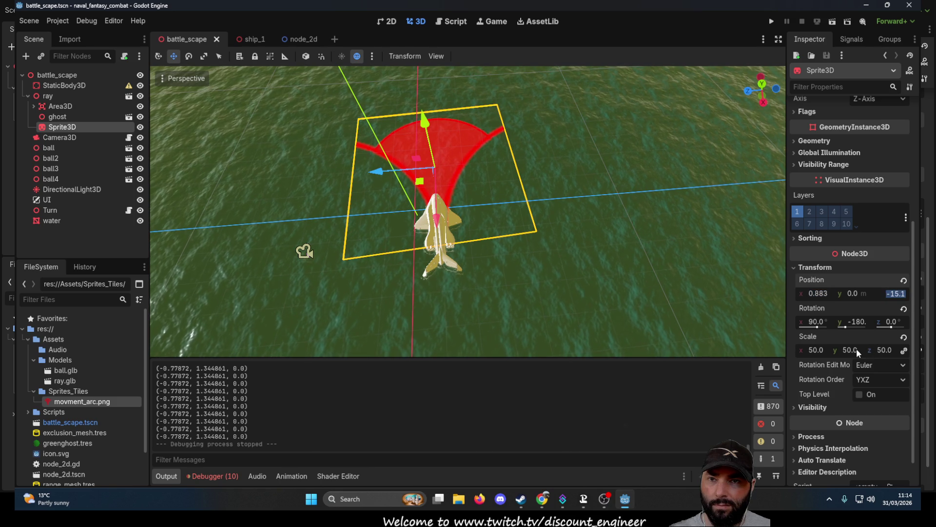
click(819, 295)
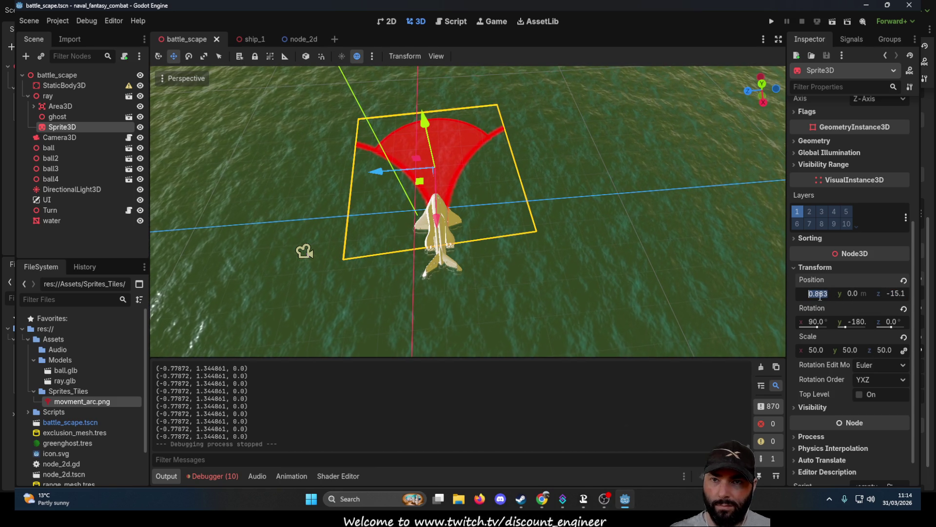
text(0)
key(Return)
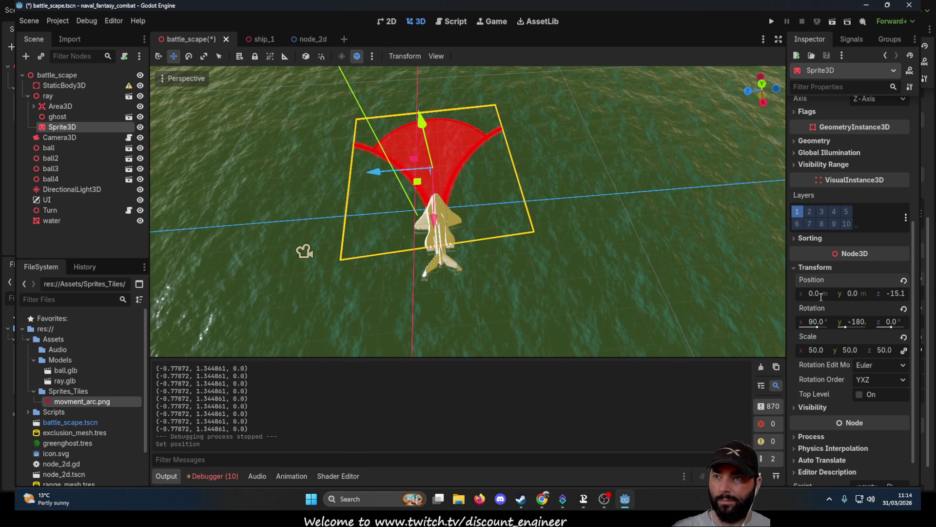
click(645, 260)
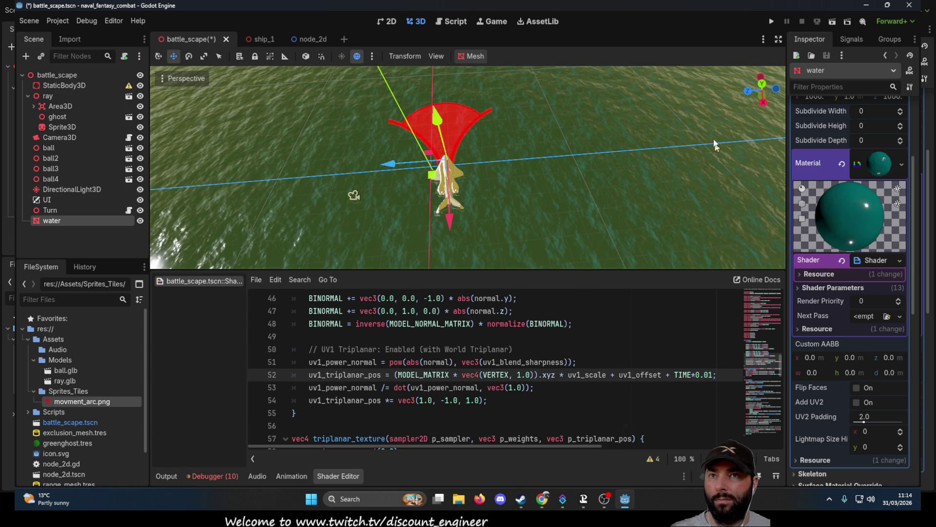
click(771, 21)
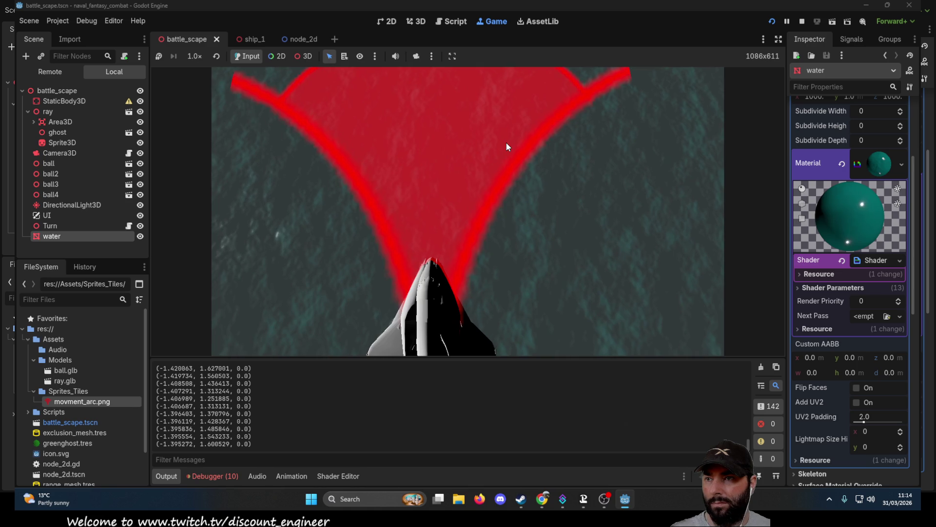
Move the ship twice in the test run, stop it, and open the Sprite3D class reference
click(508, 149)
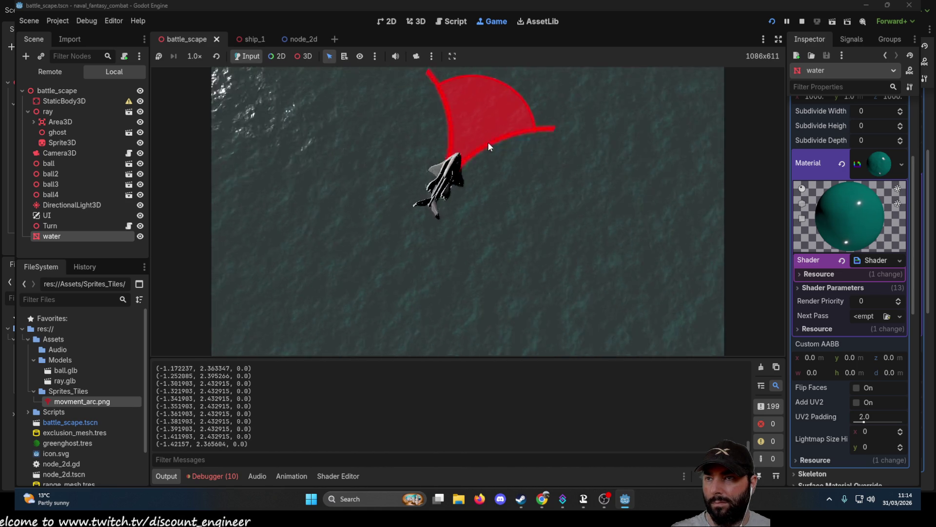
click(478, 154)
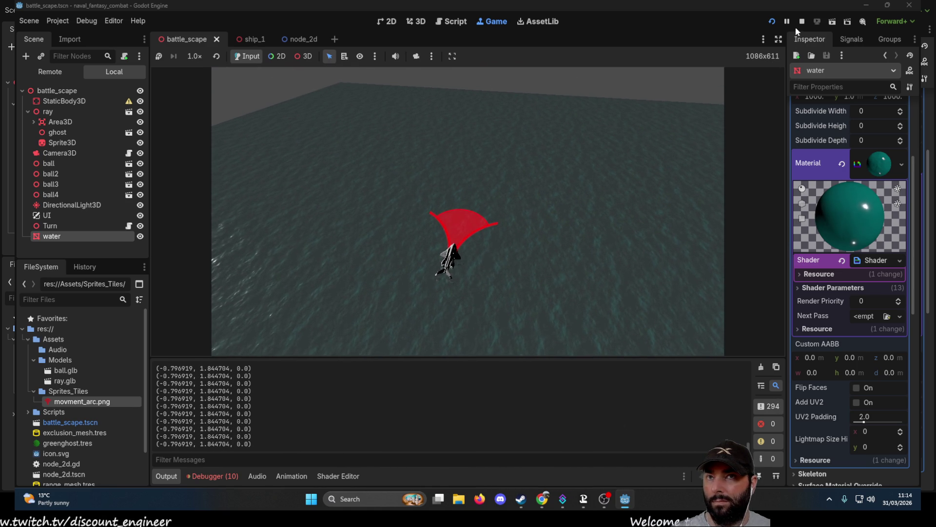
click(802, 21)
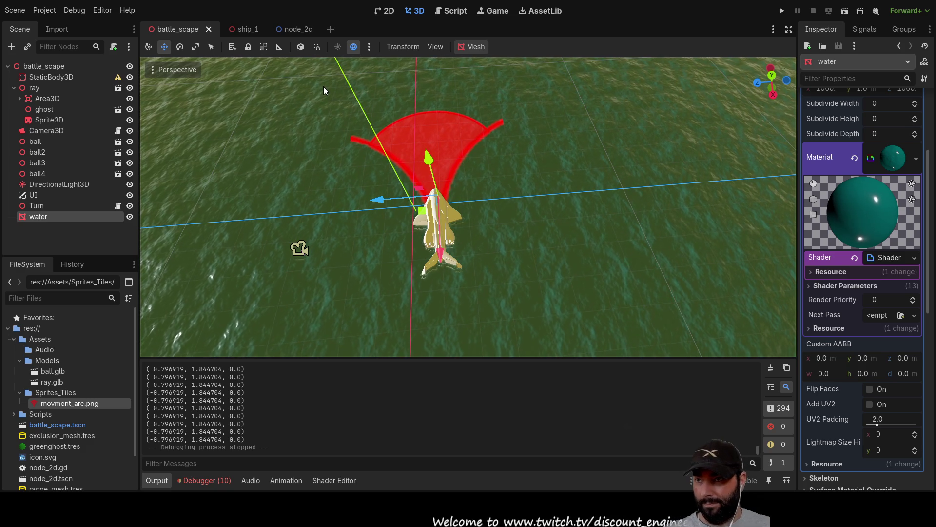
click(458, 11)
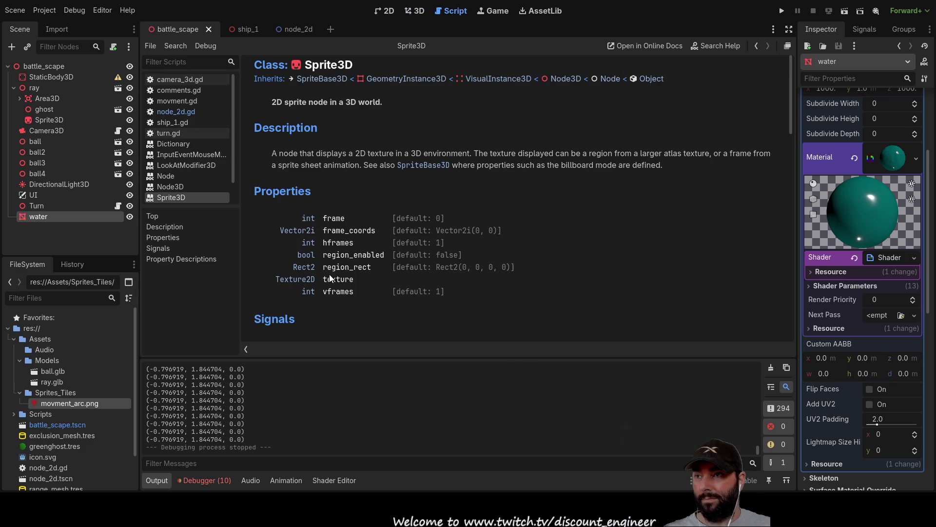